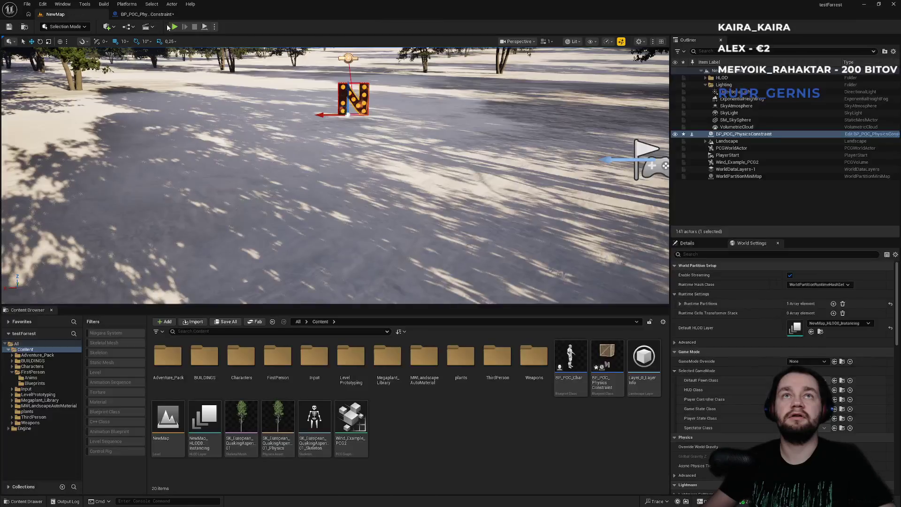
Play-test the level by running the character up to the hanging box.
{"action": "key", "text": "alt+p"}
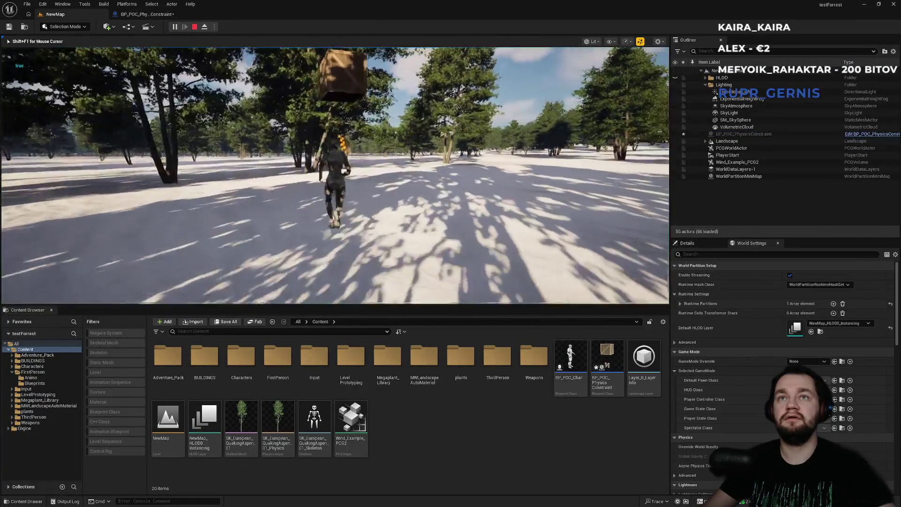
{"action": "key", "text": "w"}
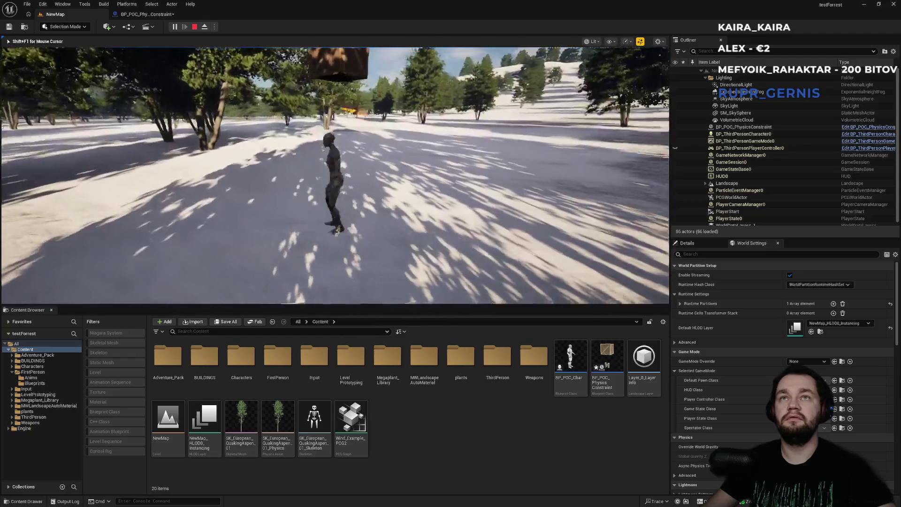
{"action": "key", "text": "w"}
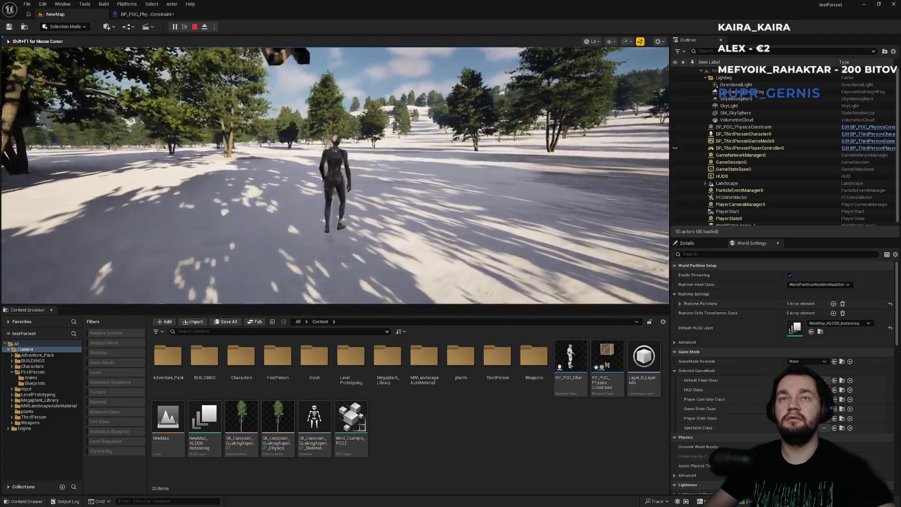
{"action": "key", "text": "w"}
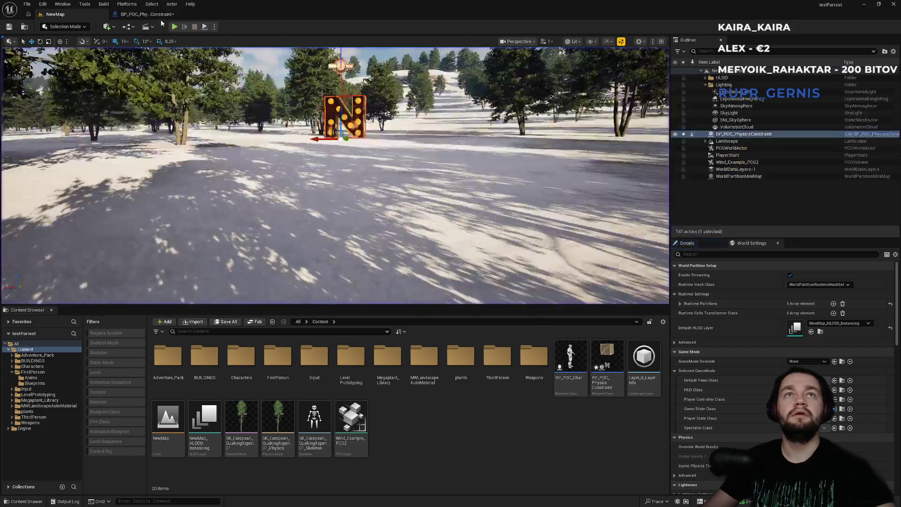
{"action": "key", "text": "Escape"}
{"action": "mouse_move", "coordinate": [419, 77]}
{"action": "left_mouse_down"}
{"action": "mouse_move", "coordinate": [403, 199]}
{"action": "mouse_move", "coordinate": [390, 159]}
{"action": "left_mouse_up"}
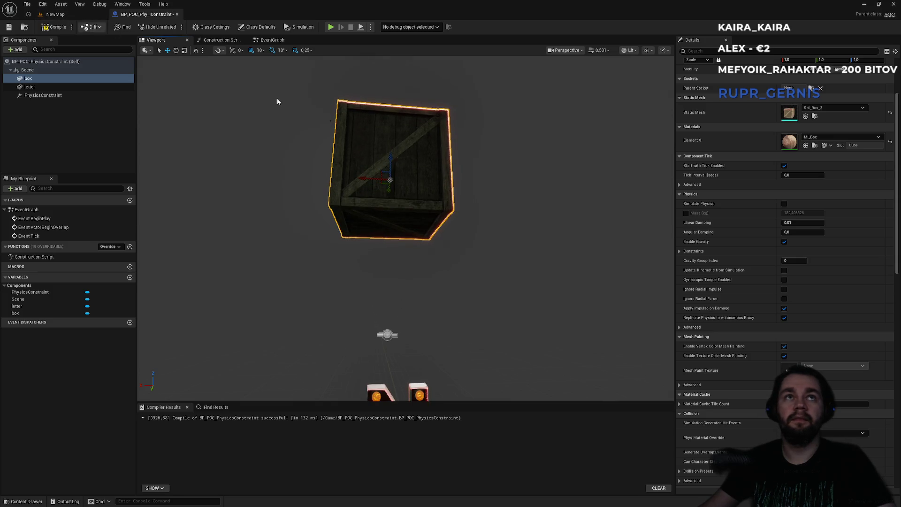
Run a second play test, moving the character sideways into the hanging letter.
{"action": "left_click", "coordinate": [55, 14]}
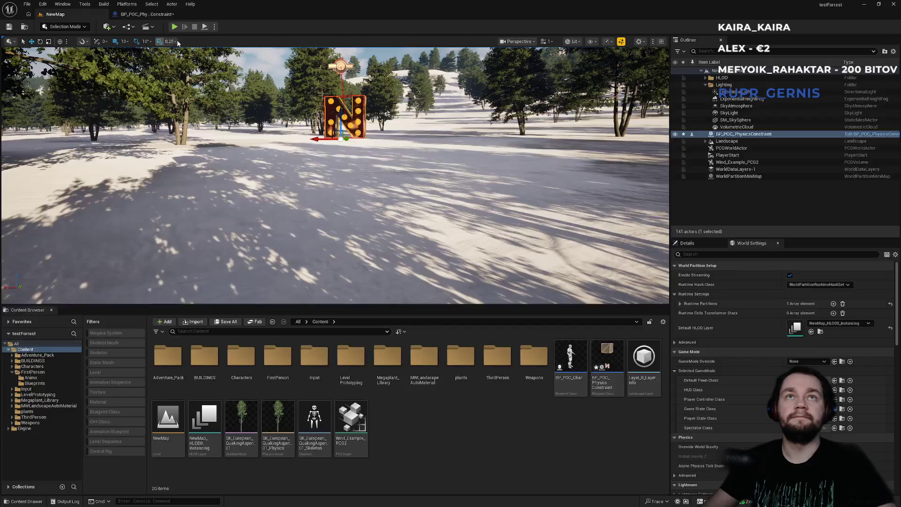
{"action": "key", "text": "alt+p"}
{"action": "key", "text": "w"}
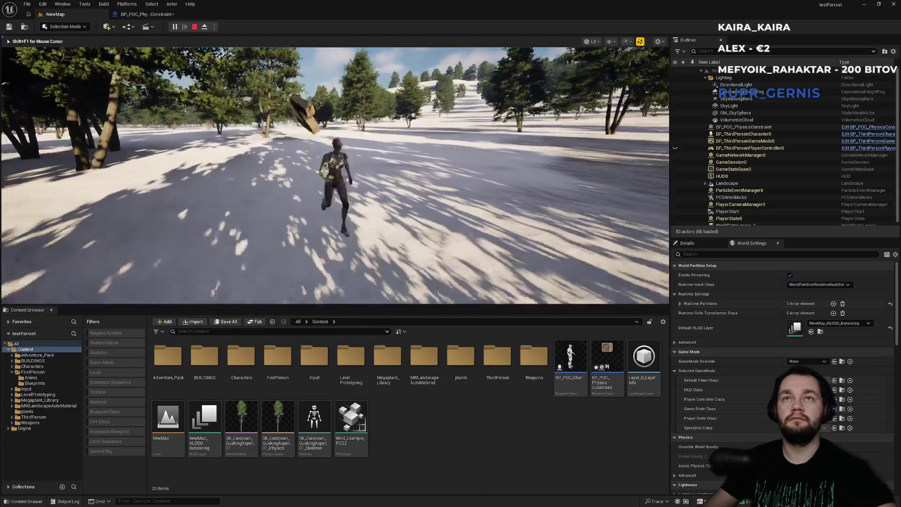
{"action": "key", "text": "a"}
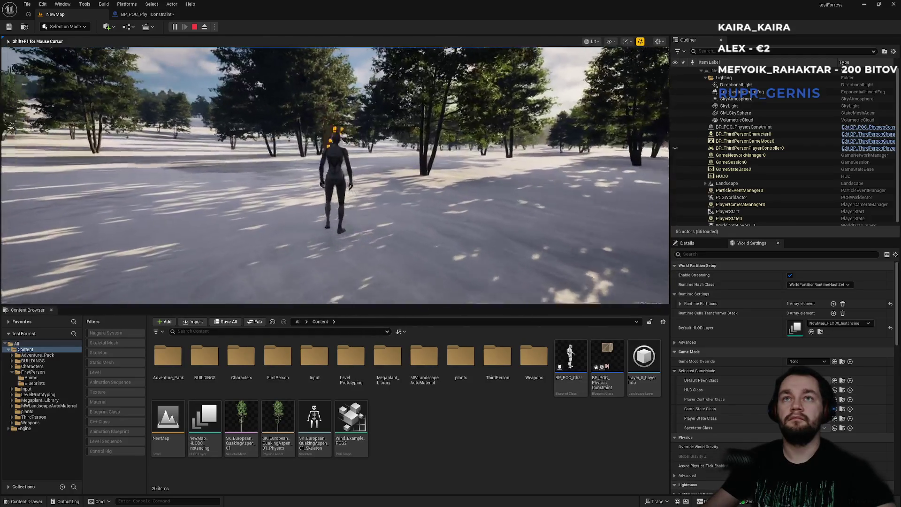
{"action": "key", "text": "w"}
{"action": "key", "text": "w"}
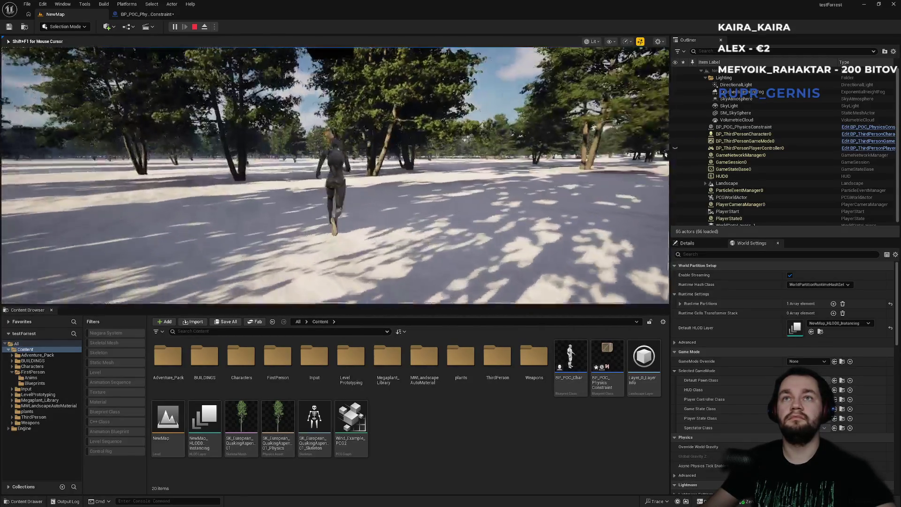
{"action": "key", "text": "w"}
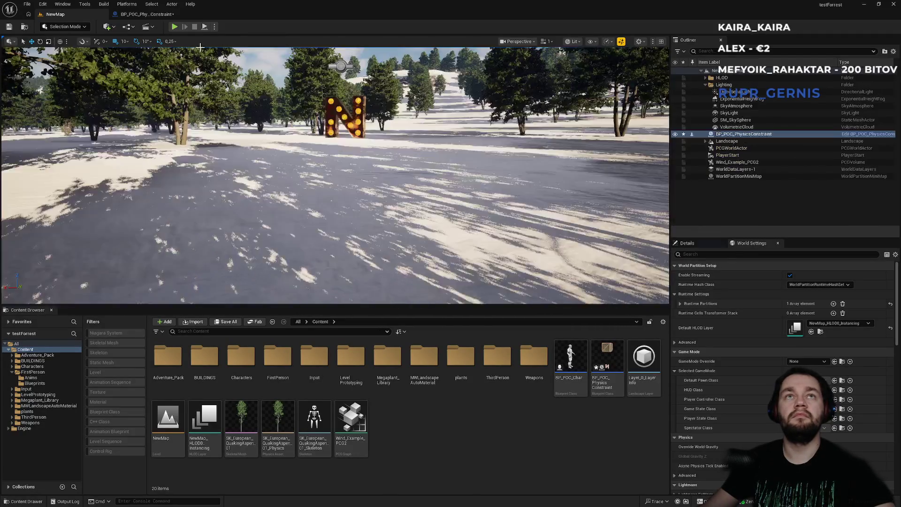
{"action": "key", "text": "Escape"}
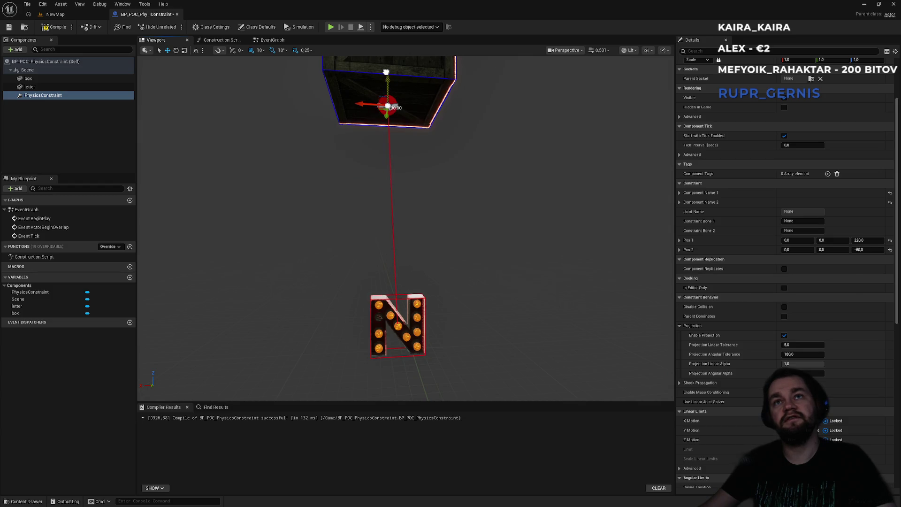
Play-test again, running the character past the floating box.
{"action": "left_click", "coordinate": [55, 14]}
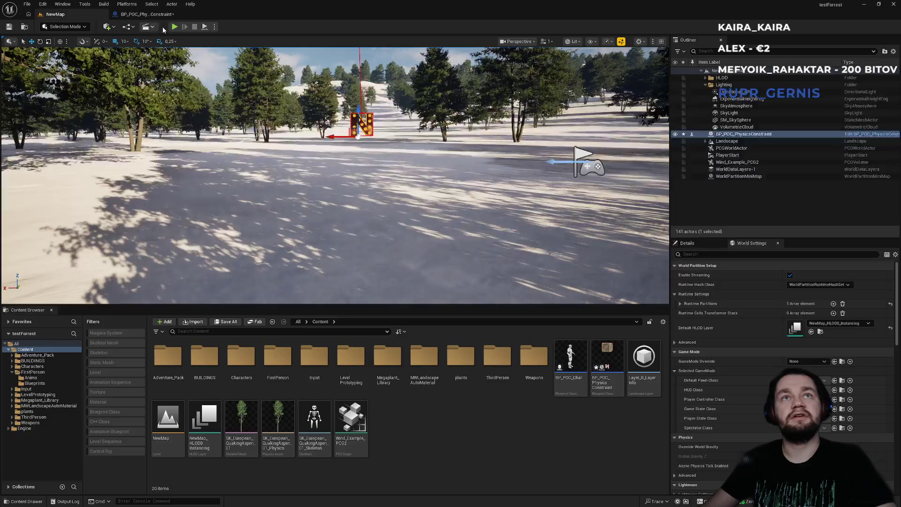
{"action": "key", "text": "alt+p"}
{"action": "key", "text": "w"}
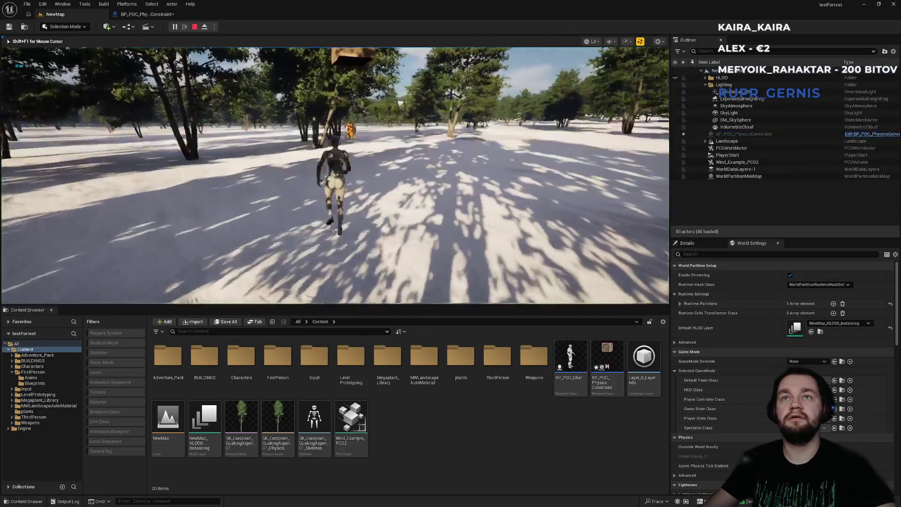
{"action": "key", "text": "d"}
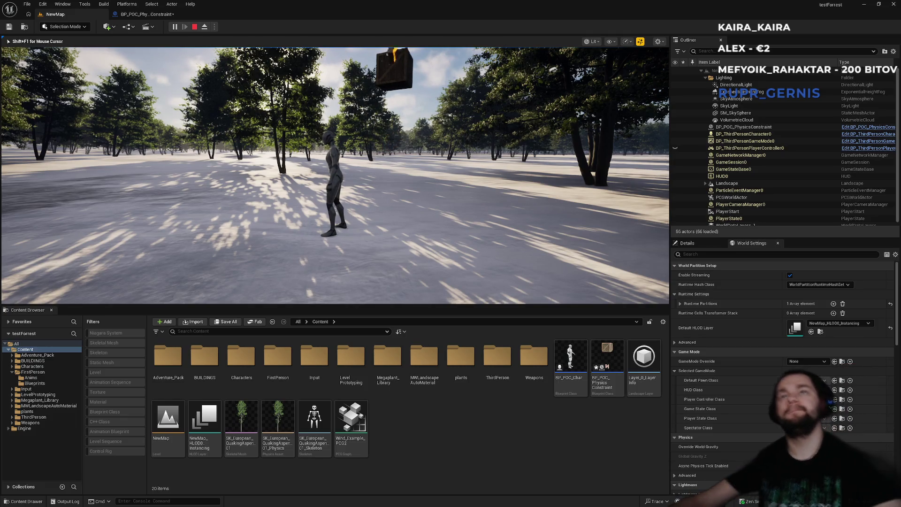
{"action": "key", "text": "Escape"}
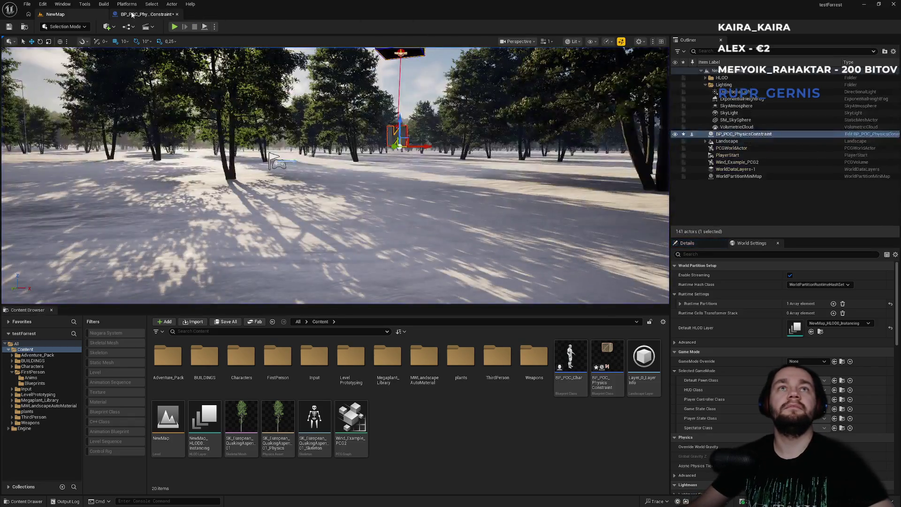
Reopen the BP_POC_PhysicsConstraint Blueprint with the view centred on the constraint point.
{"action": "left_click", "coordinate": [145, 14]}
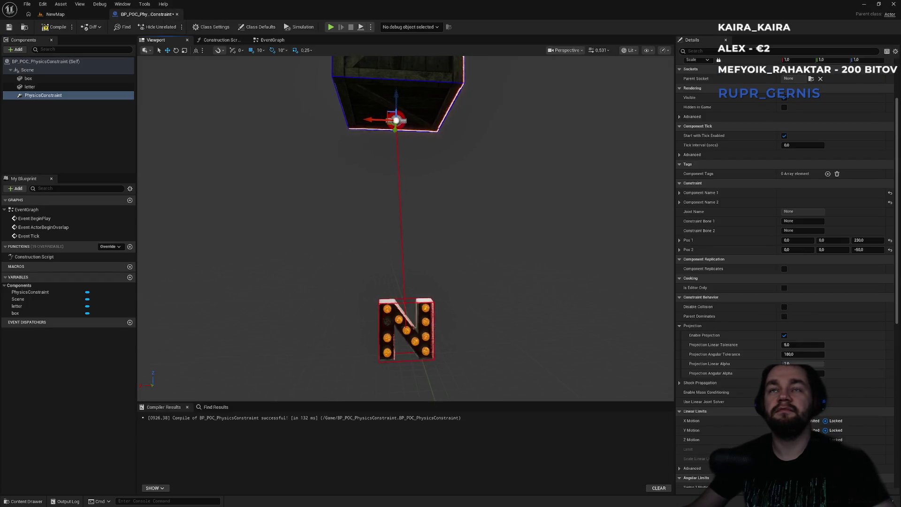
{"action": "scroll", "coordinate": [389, 90], "scroll_direction": "up", "scroll_amount": 10}
{"action": "mouse_move", "coordinate": [389, 89]}
{"action": "left_mouse_down"}
{"action": "mouse_move", "coordinate": [357, 141]}
{"action": "mouse_move", "coordinate": [376, 150]}
{"action": "mouse_move", "coordinate": [399, 132]}
{"action": "left_mouse_up"}
Play-test the level in fullscreen, running the character across the snow.
{"action": "left_click", "coordinate": [56, 14]}
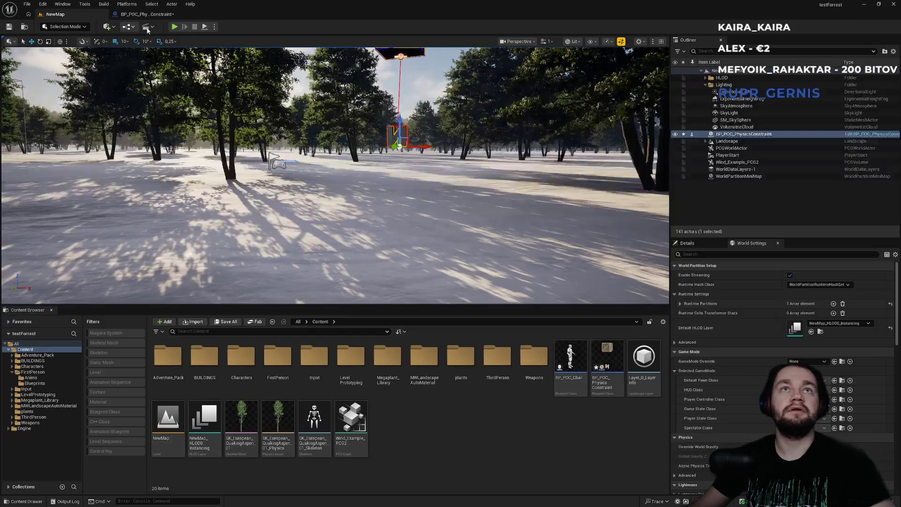
{"action": "key", "text": "alt+p"}
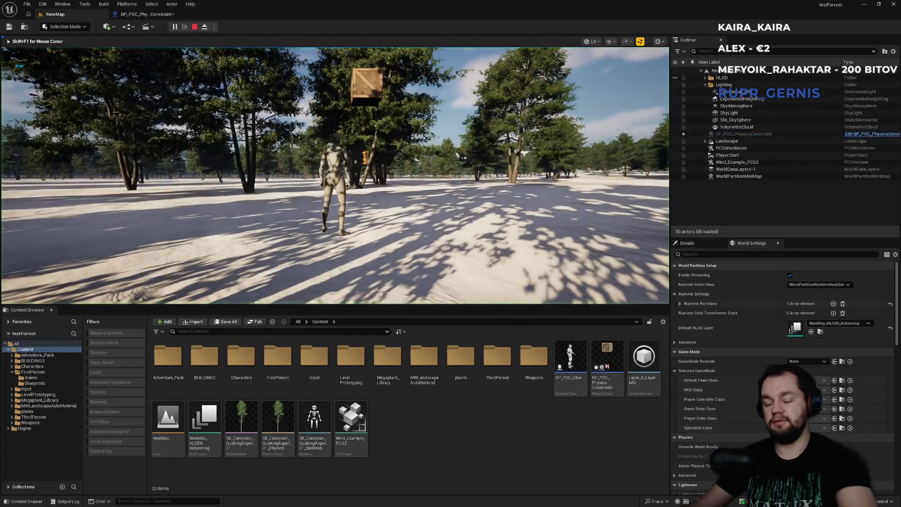
{"action": "key", "text": "F11"}
{"action": "key", "text": "w"}
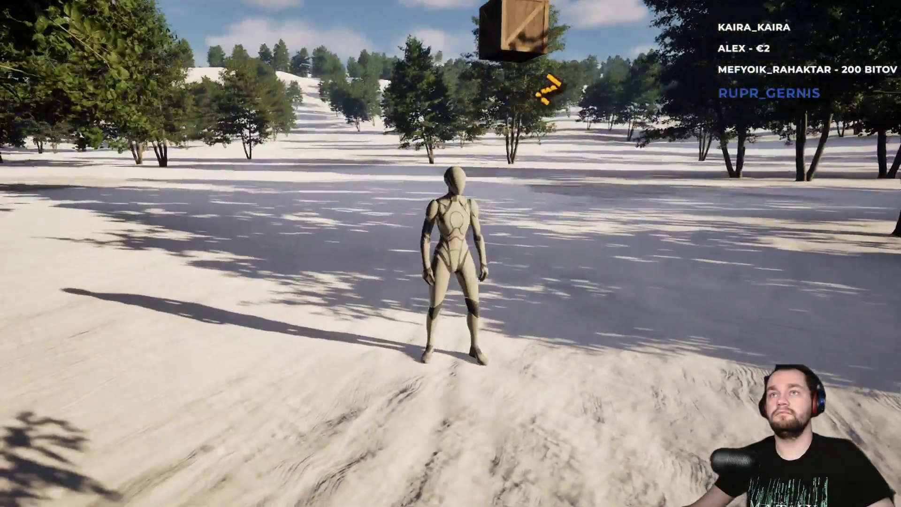
{"action": "key", "text": "d"}
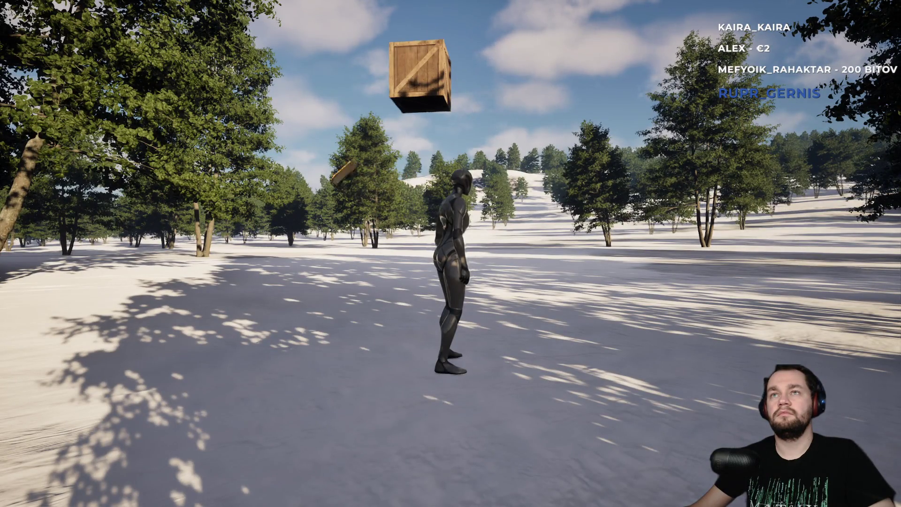
{"action": "key", "text": "Escape"}
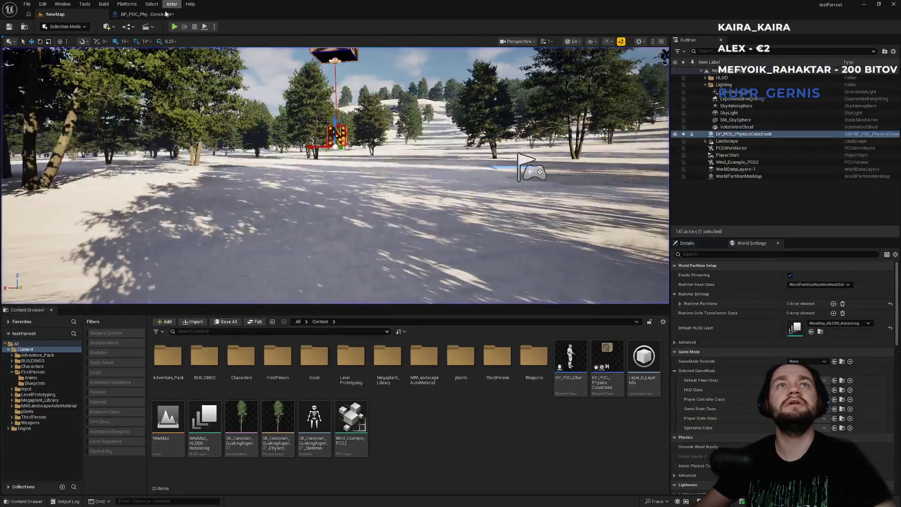
Run one more play test through the forest and return to the constraint Blueprint.
{"action": "left_click", "coordinate": [165, 14]}
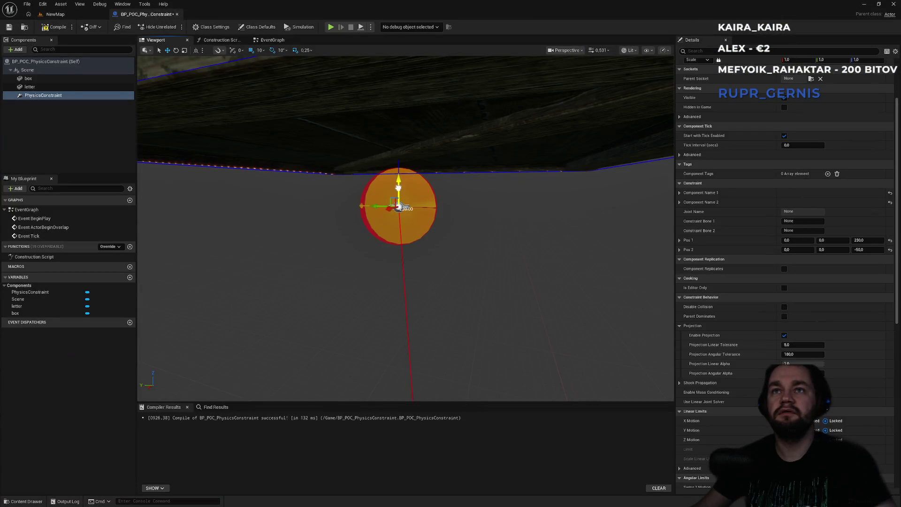
{"action": "left_click", "coordinate": [92, 17]}
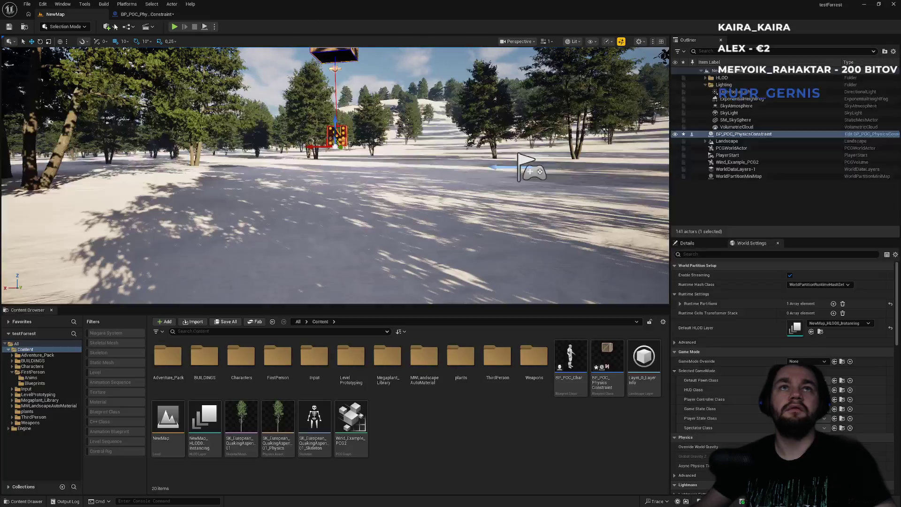
{"action": "key", "text": "alt+p"}
{"action": "key", "text": "w"}
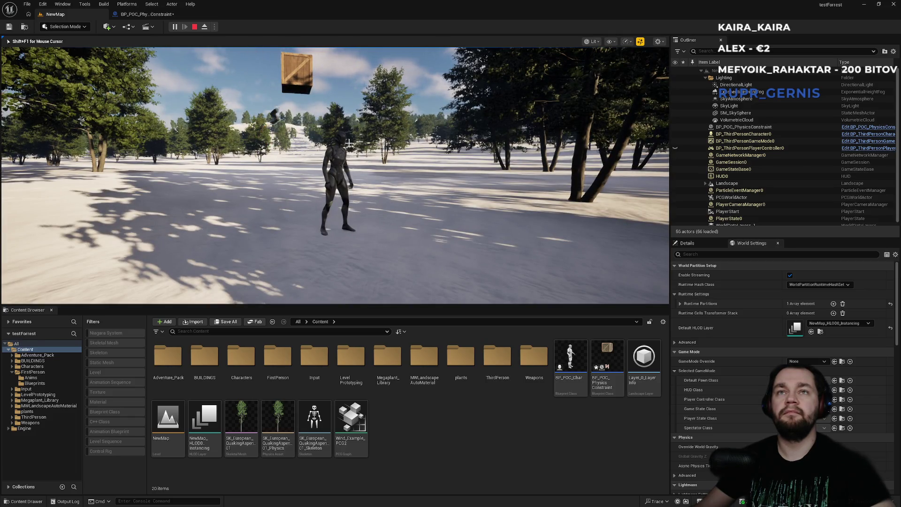
{"action": "left_click", "coordinate": [145, 14]}
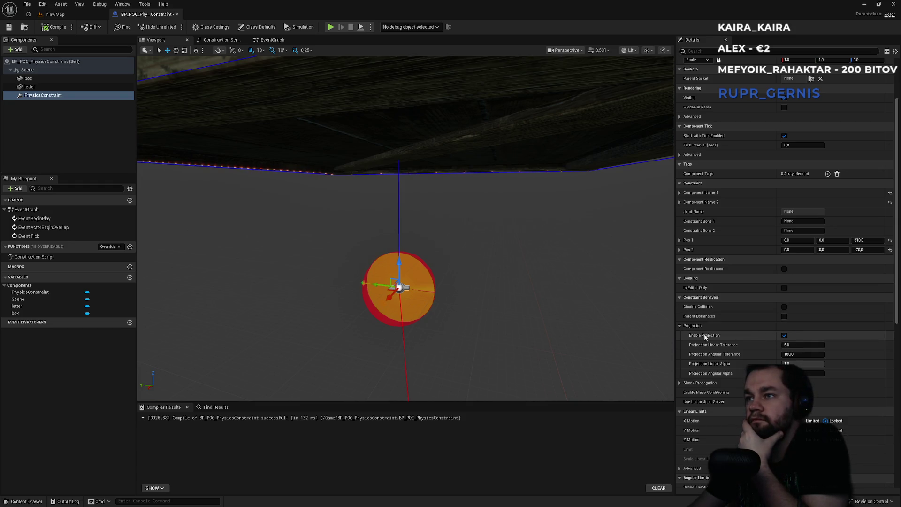
Play-test the level with the 200 constraint positions, running across the snow.
{"action": "mouse_move", "coordinate": [705, 337]}
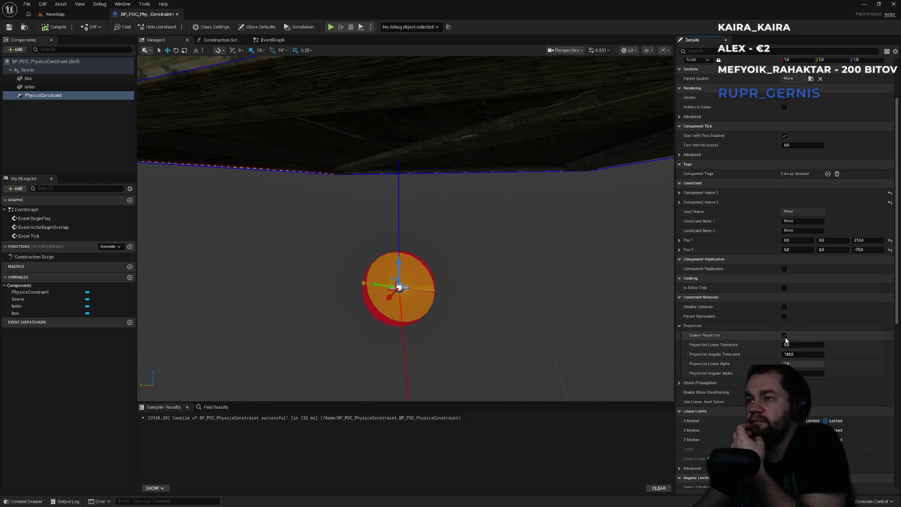
{"action": "left_click", "coordinate": [55, 15]}
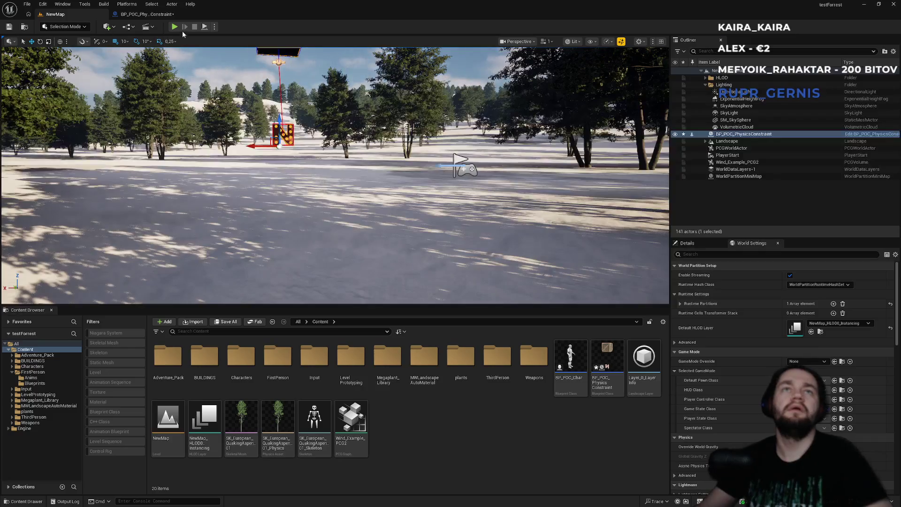
{"action": "key", "text": "alt+p"}
{"action": "key", "text": "w"}
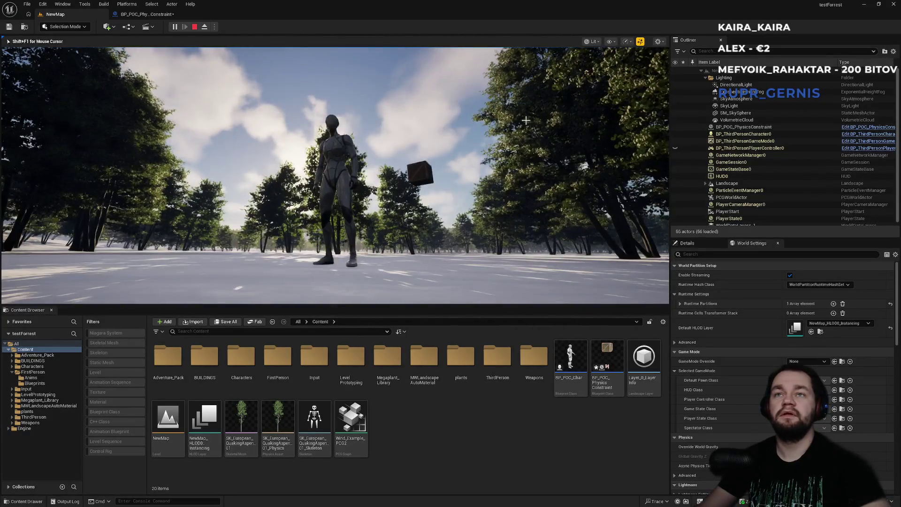
{"action": "key", "text": "Escape"}
Edit the constraint's Projection Linear Tolerance in the Blueprint, then return to the forest level.
{"action": "left_click", "coordinate": [145, 14]}
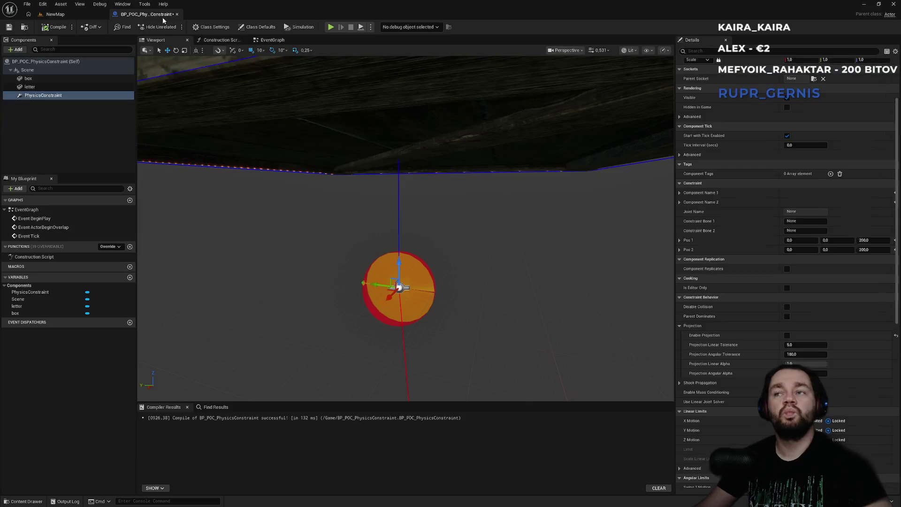
{"action": "left_click", "coordinate": [797, 346]}
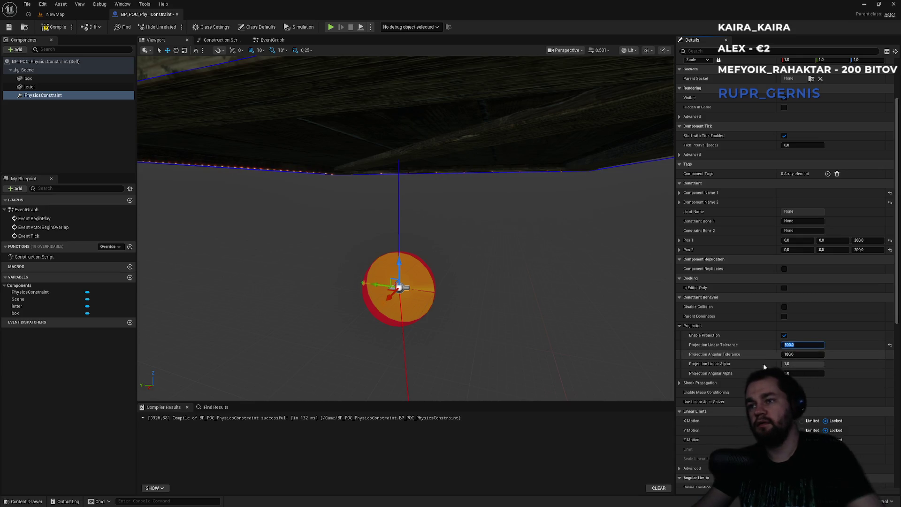
{"action": "left_click", "coordinate": [86, 19]}
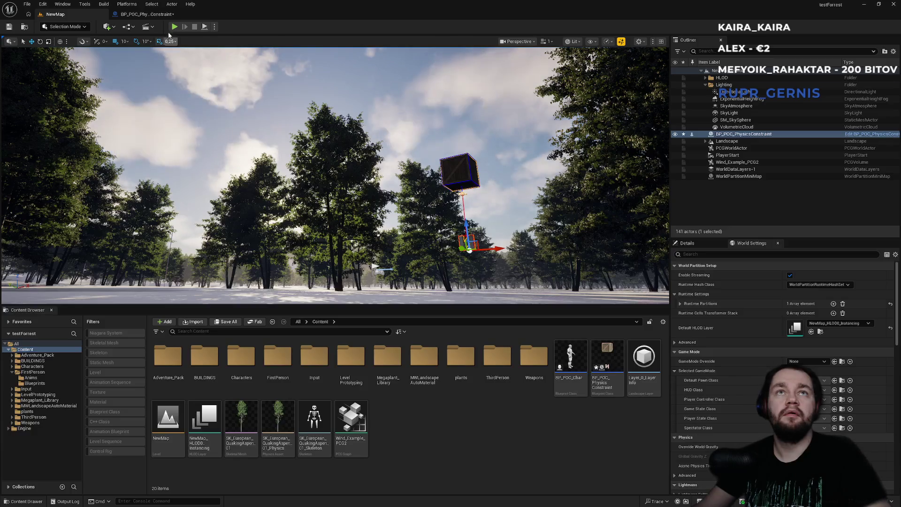
{"action": "key", "text": "alt+p"}
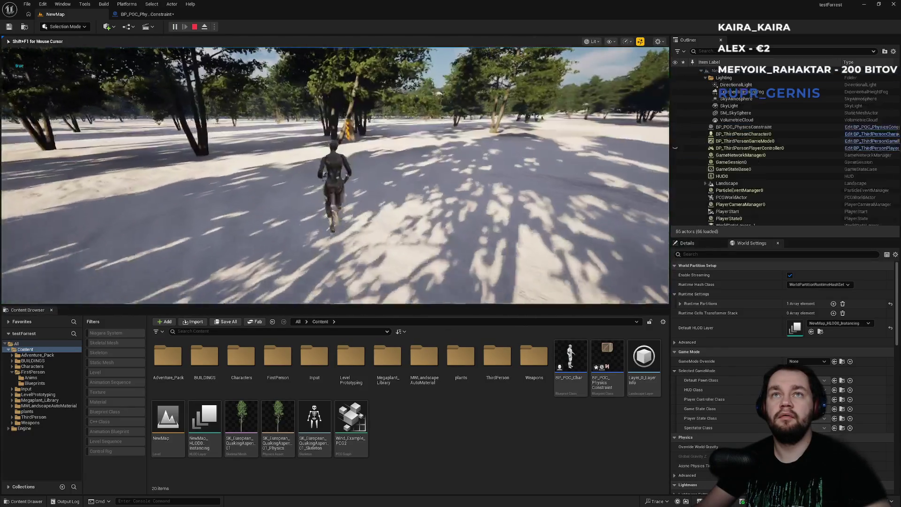
{"action": "key", "text": "w"}
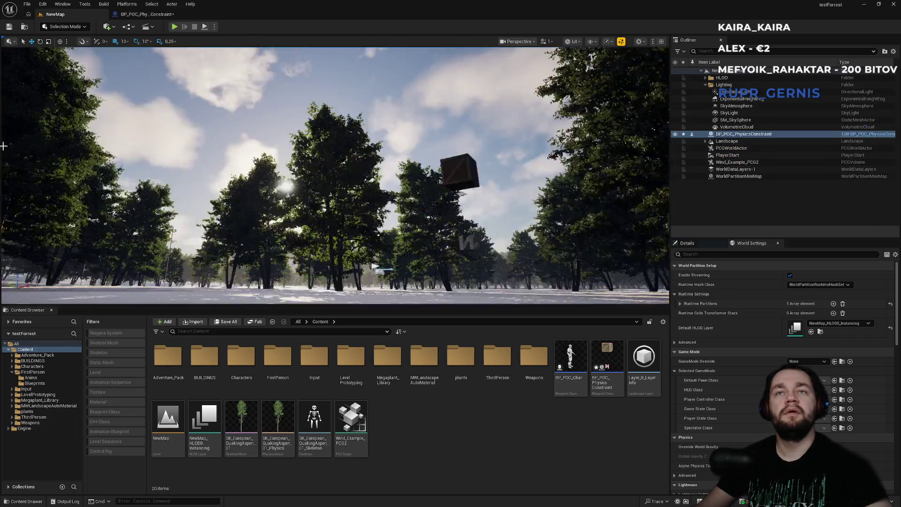
{"action": "key", "text": "Escape"}
Scroll the BP_POC_PhysicsConstraint Details to Linear and Angular Limits and set Z Motion to Free.
{"action": "left_click", "coordinate": [122, 16]}
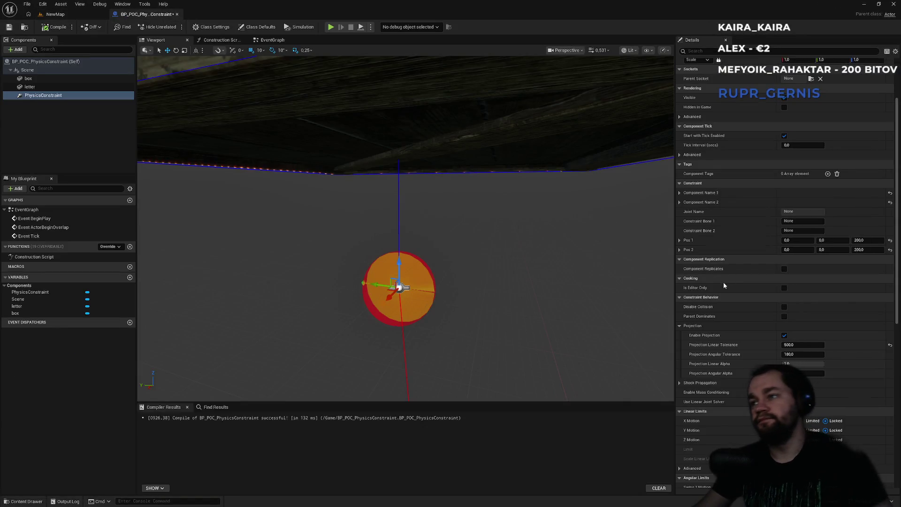
{"action": "scroll", "coordinate": [770, 355], "scroll_direction": "down", "scroll_amount": 3}
{"action": "scroll", "coordinate": [770, 353], "scroll_direction": "down", "scroll_amount": 5}
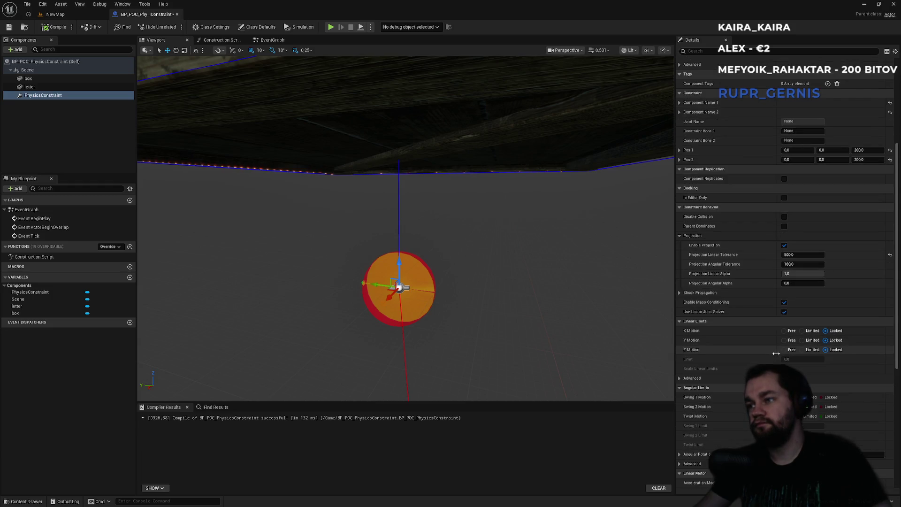
{"action": "scroll", "coordinate": [776, 353], "scroll_direction": "down", "scroll_amount": 2}
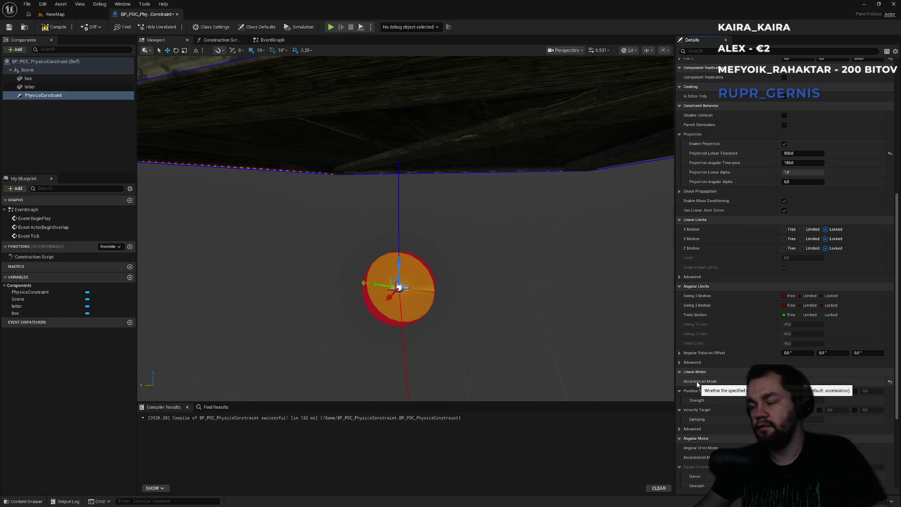
{"action": "scroll", "coordinate": [697, 384], "scroll_direction": "down", "scroll_amount": 1}
{"action": "scroll", "coordinate": [697, 384], "scroll_direction": "down", "scroll_amount": 4}
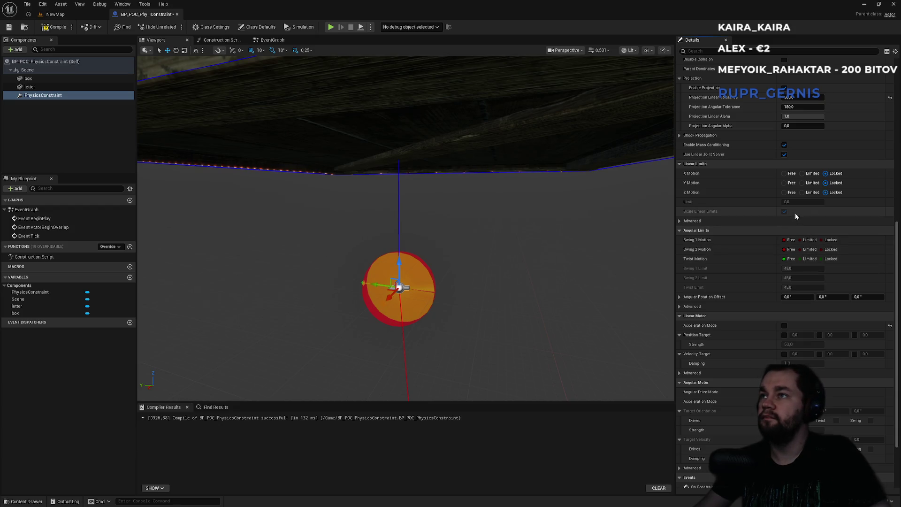
{"action": "scroll", "coordinate": [511, 223], "scroll_direction": "down", "scroll_amount": 5}
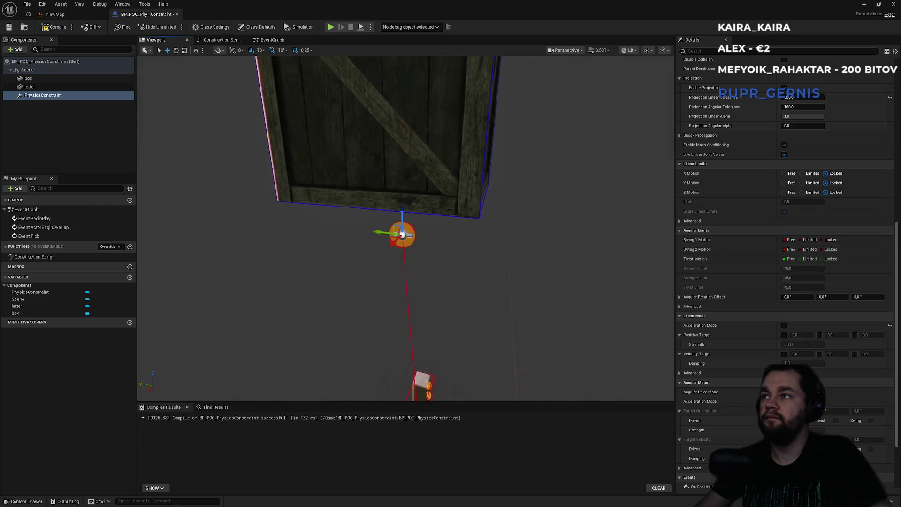
{"action": "left_click", "coordinate": [786, 192]}
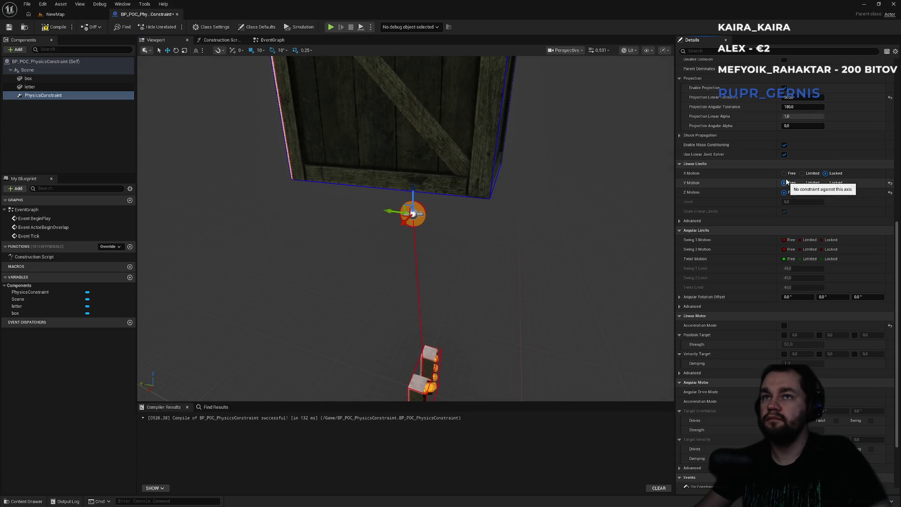
Set the constraint's X, Y and Z linear motion options, ending with Y and Z locked.
{"action": "left_click", "coordinate": [784, 173]}
{"action": "left_click", "coordinate": [834, 174]}
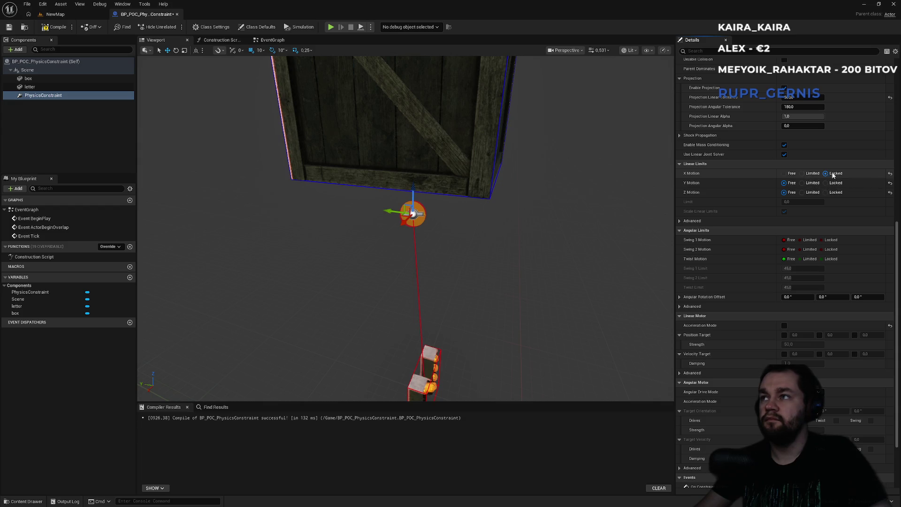
{"action": "left_click", "coordinate": [831, 182]}
{"action": "left_click", "coordinate": [784, 183]}
{"action": "left_click", "coordinate": [785, 173]}
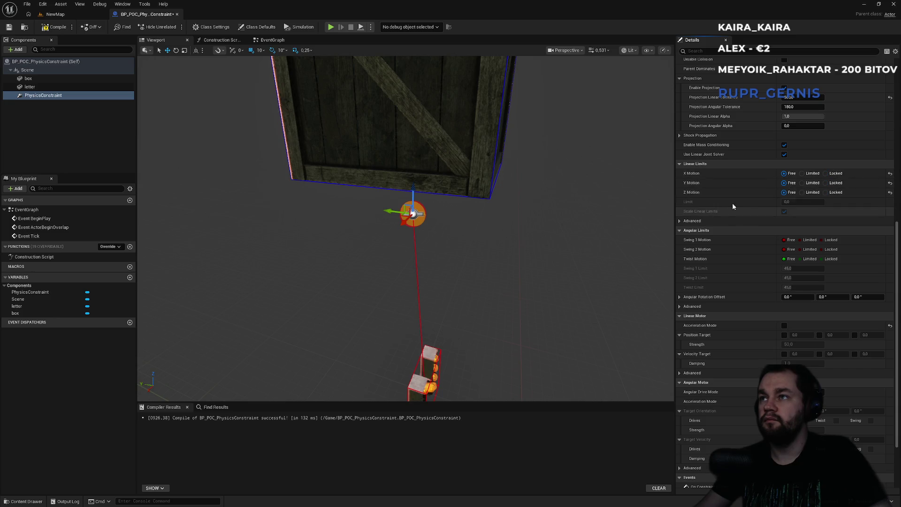
{"action": "left_click", "coordinate": [802, 182]}
{"action": "left_click", "coordinate": [802, 173]}
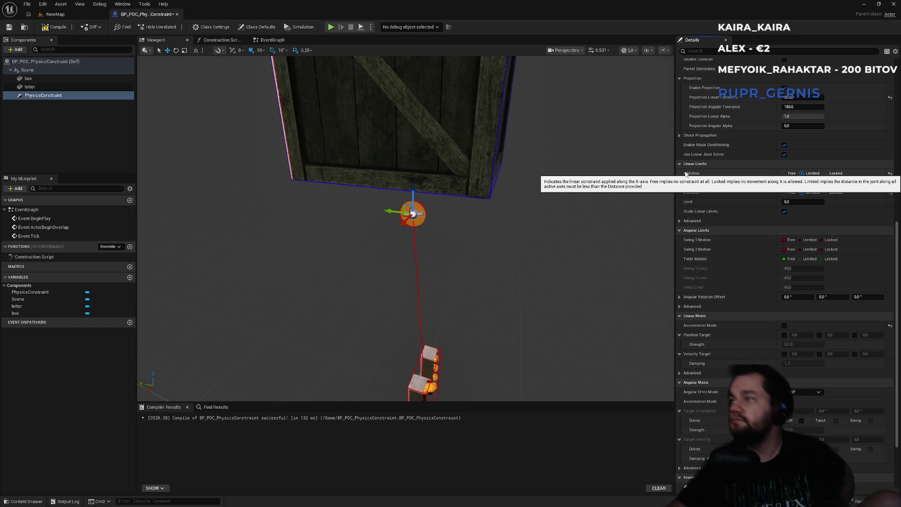
{"action": "left_click", "coordinate": [826, 183]}
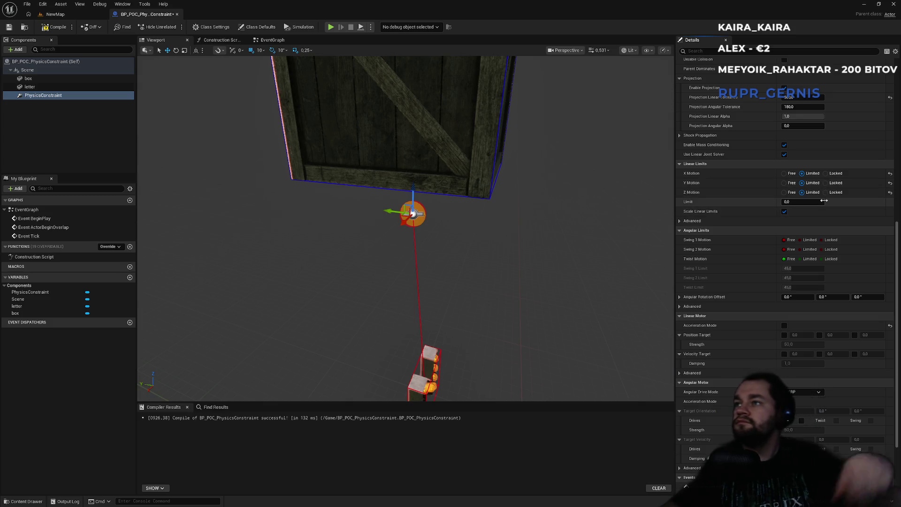
{"action": "left_click", "coordinate": [826, 192]}
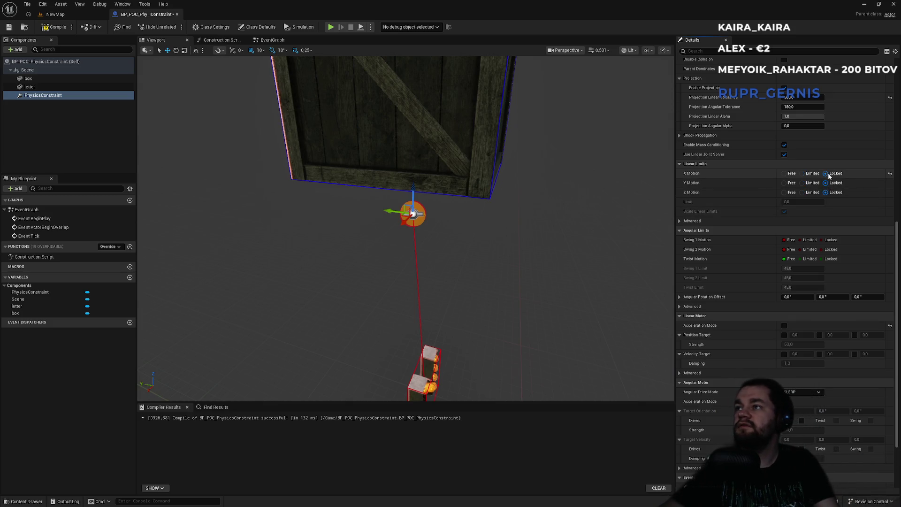
Set Swing 1, Swing 2 and Twist Motion to Limited.
{"action": "left_click", "coordinate": [809, 240]}
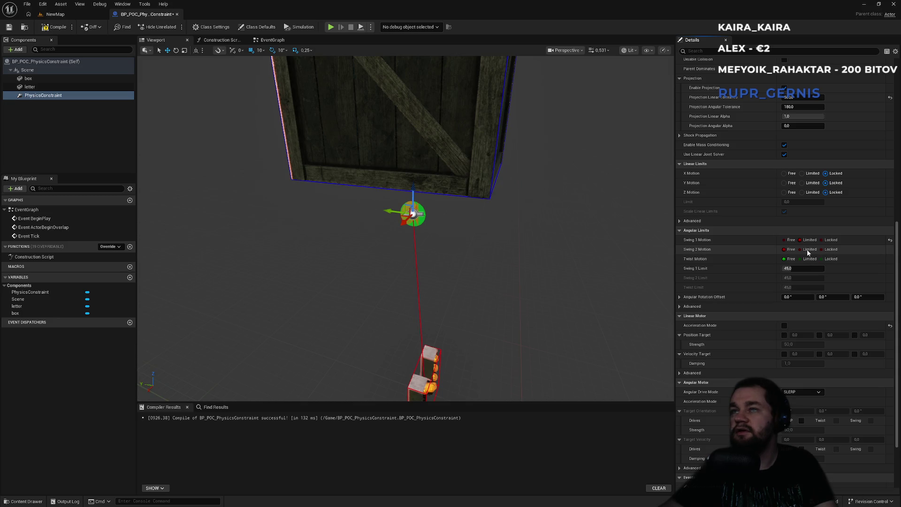
{"action": "left_click", "coordinate": [808, 250]}
{"action": "left_click", "coordinate": [808, 258]}
{"action": "scroll", "coordinate": [406, 229], "scroll_direction": "up", "scroll_amount": 3}
{"action": "scroll", "coordinate": [406, 228], "scroll_direction": "down", "scroll_amount": 4}
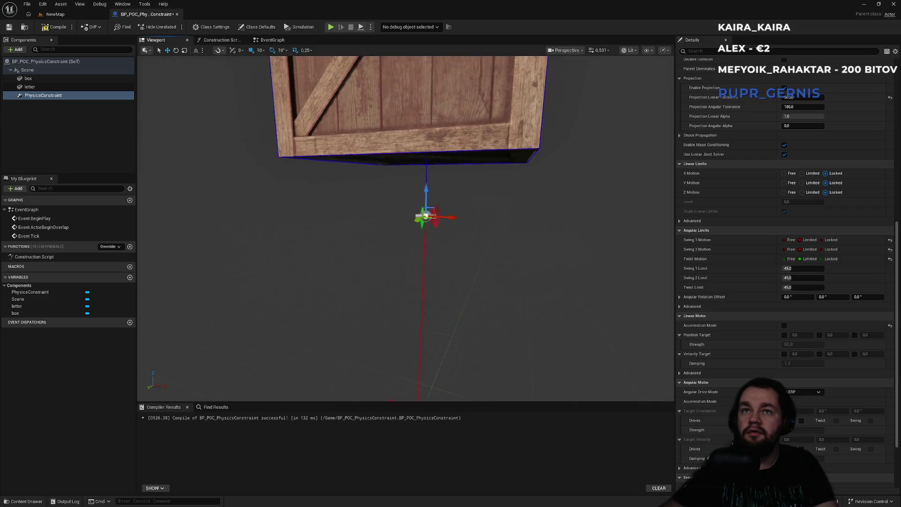
{"action": "scroll", "coordinate": [406, 228], "scroll_direction": "up", "scroll_amount": 3}
{"action": "scroll", "coordinate": [406, 228], "scroll_direction": "down", "scroll_amount": 4}
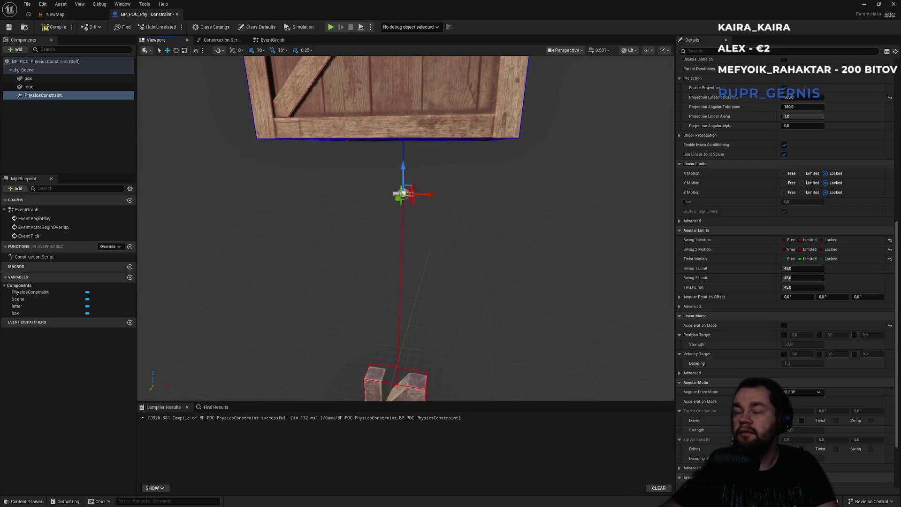
{"action": "scroll", "coordinate": [477, 254], "scroll_direction": "up", "scroll_amount": 1}
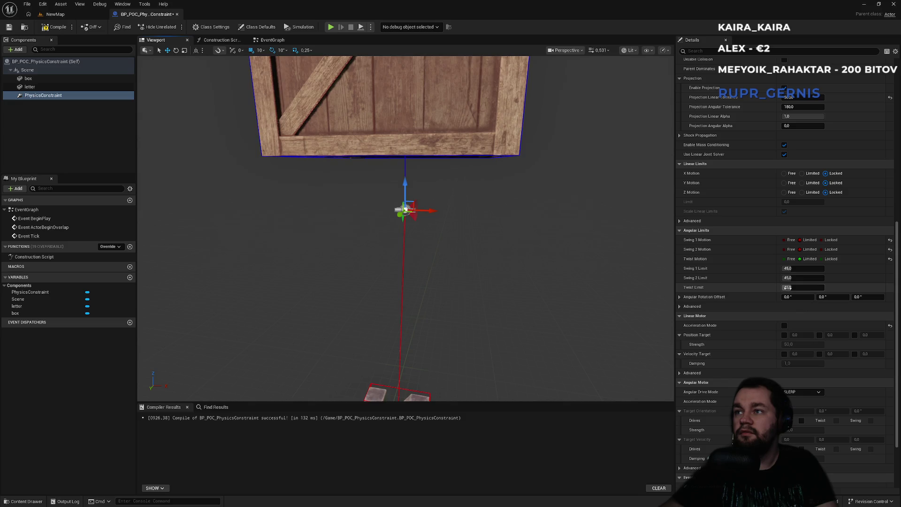
Set the Swing 1 Limit to 180 with Swing 2 and Twist limits at 0.
{"action": "mouse_move", "coordinate": [792, 288]}
{"action": "left_mouse_down"}
{"action": "mouse_move", "coordinate": [826, 288]}
{"action": "mouse_move", "coordinate": [801, 288]}
{"action": "mouse_move", "coordinate": [825, 269]}
{"action": "left_mouse_up"}
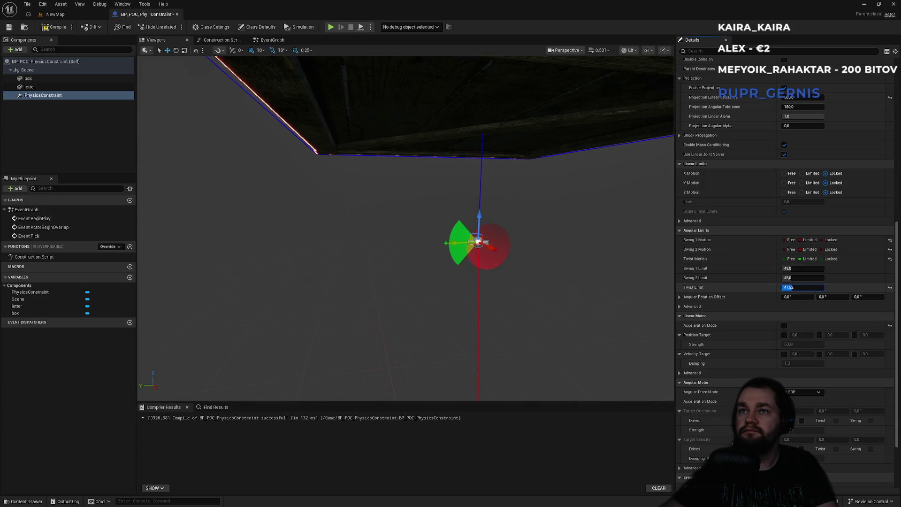
{"action": "left_click", "coordinate": [803, 278]}
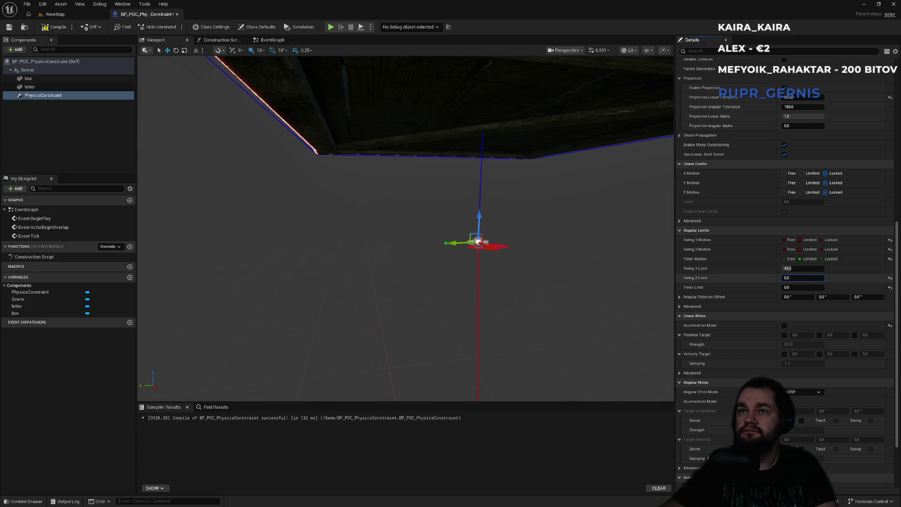
{"action": "left_click", "coordinate": [798, 269]}
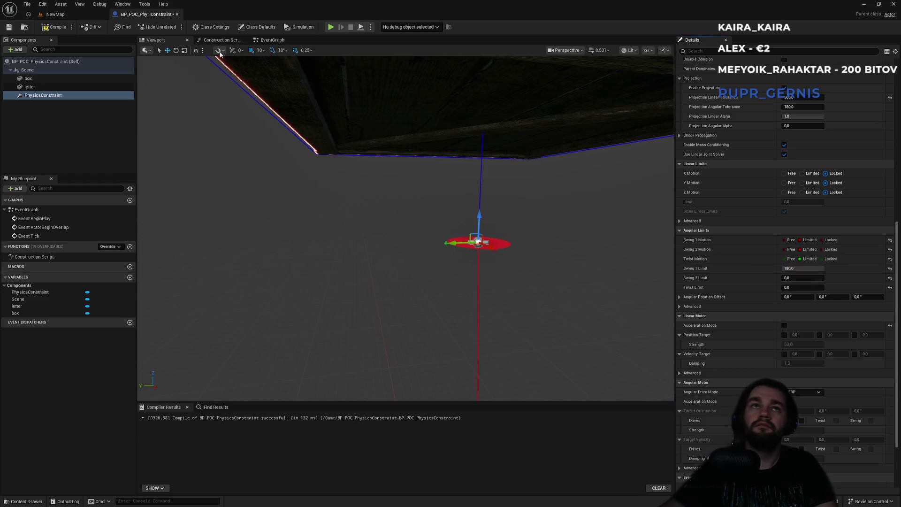
{"action": "left_click", "coordinate": [85, 17]}
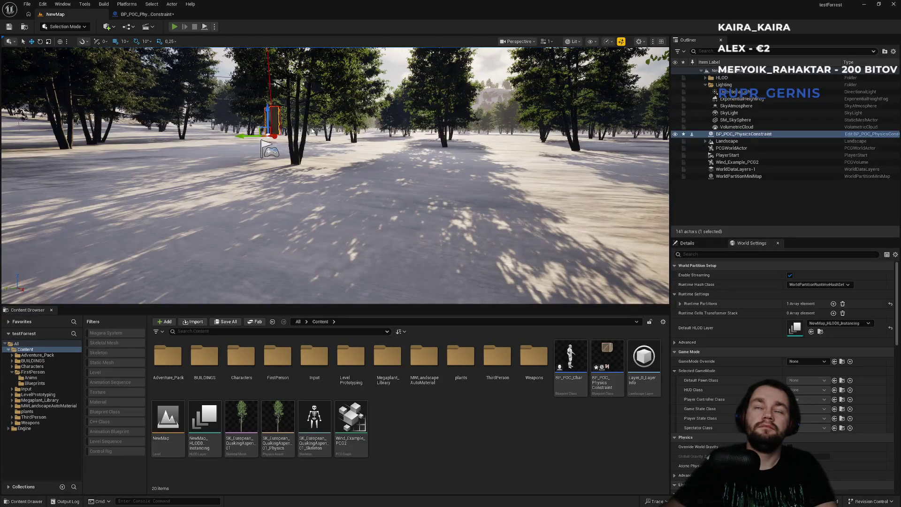
Play-test the 180° Swing 1 constraint by running toward the hanging letter, then reopen the Blueprint.
{"action": "key", "text": "alt+p"}
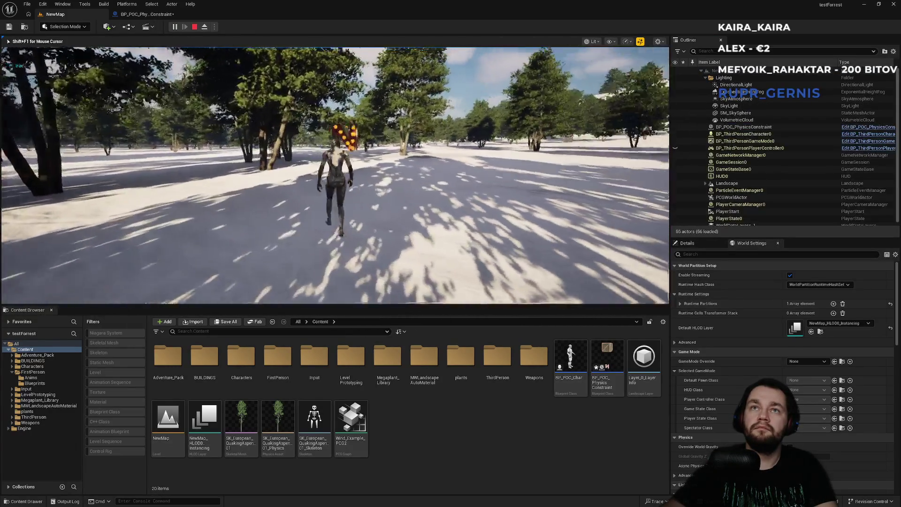
{"action": "key", "text": "w"}
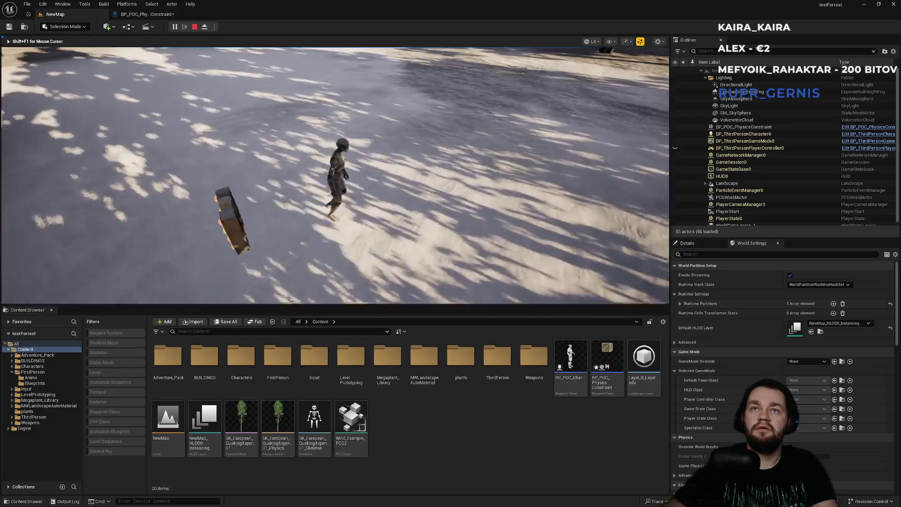
{"action": "left_click", "coordinate": [143, 14]}
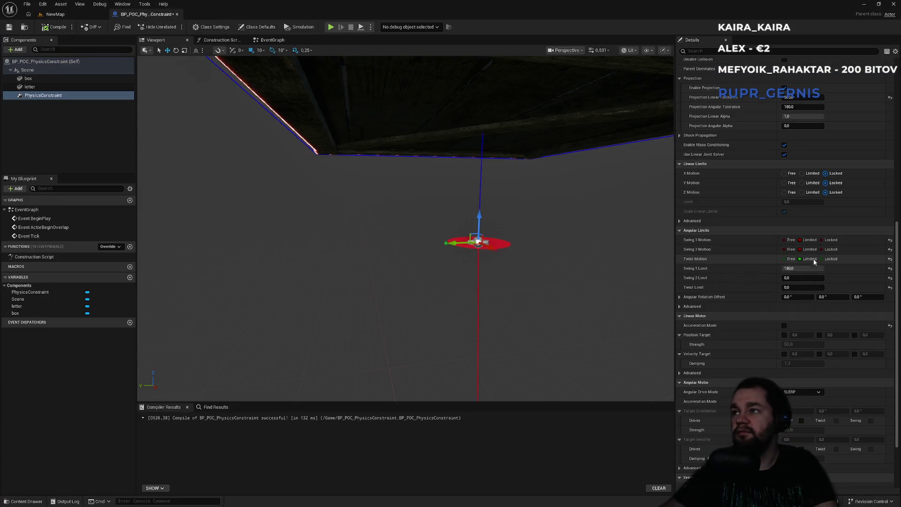
Drag the Swing 2 Limit up to about 92 and the Twist Limit toward 180.
{"action": "left_click_drag", "start_coordinate": [793, 277], "coordinate": [779, 277]}
{"action": "mouse_move", "coordinate": [613, 262]}
{"action": "left_mouse_down"}
{"action": "mouse_move", "coordinate": [605, 245]}
{"action": "mouse_move", "coordinate": [527, 246]}
{"action": "mouse_move", "coordinate": [446, 221]}
{"action": "mouse_move", "coordinate": [420, 236]}
{"action": "left_mouse_up"}
{"action": "left_click_drag", "start_coordinate": [793, 277], "coordinate": [822, 278]}
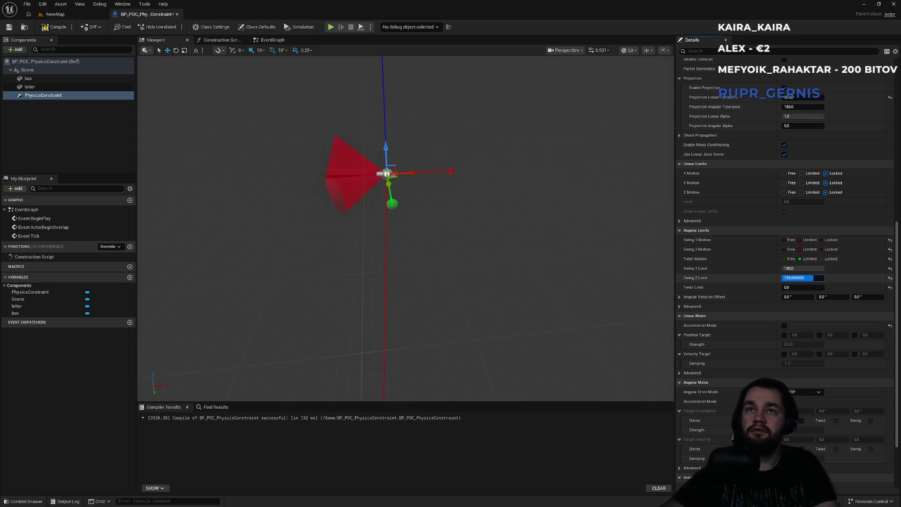
{"action": "mouse_move", "coordinate": [794, 277]}
{"action": "left_mouse_down"}
{"action": "mouse_move", "coordinate": [779, 277]}
{"action": "mouse_move", "coordinate": [818, 277]}
{"action": "mouse_move", "coordinate": [784, 277]}
{"action": "mouse_move", "coordinate": [801, 278]}
{"action": "left_mouse_up"}
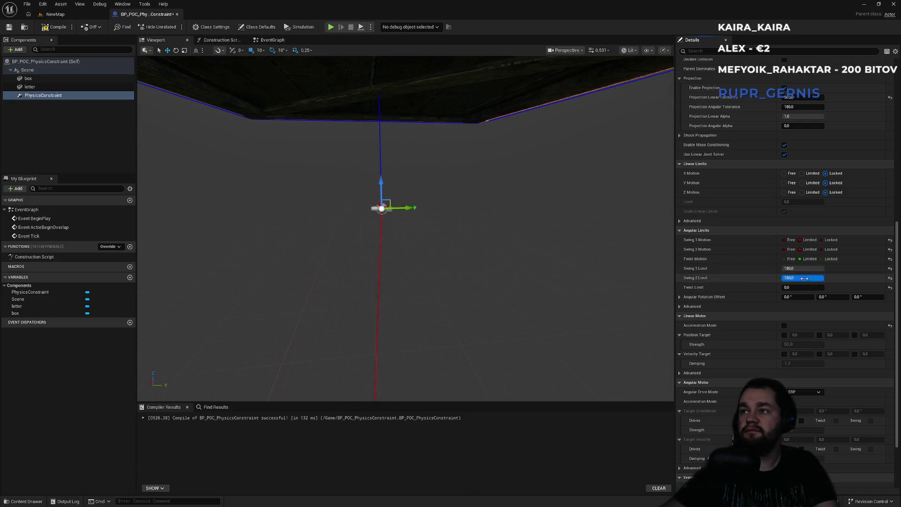
{"action": "mouse_move", "coordinate": [804, 278]}
{"action": "left_mouse_down"}
{"action": "mouse_move", "coordinate": [831, 287]}
{"action": "mouse_move", "coordinate": [798, 287]}
{"action": "mouse_move", "coordinate": [813, 280]}
{"action": "mouse_move", "coordinate": [810, 287]}
{"action": "mouse_move", "coordinate": [819, 287]}
{"action": "left_mouse_up"}
{"action": "left_click", "coordinate": [54, 14]}
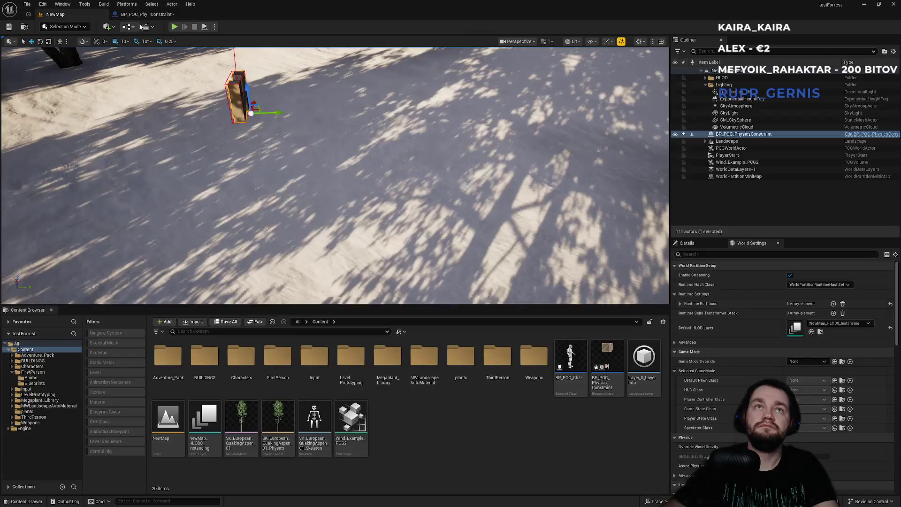
Play-test the widened-twist letter by walking the character through the forest.
{"action": "key", "text": "alt+p"}
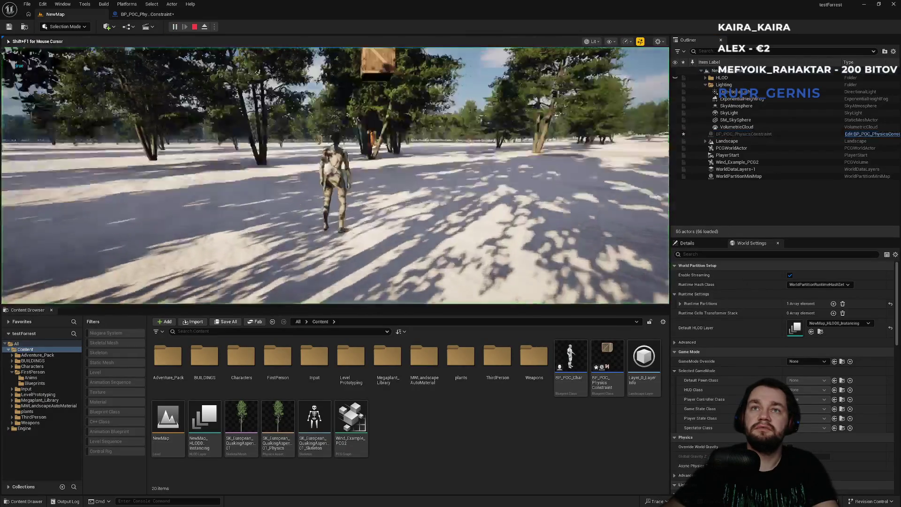
{"action": "key", "text": "w"}
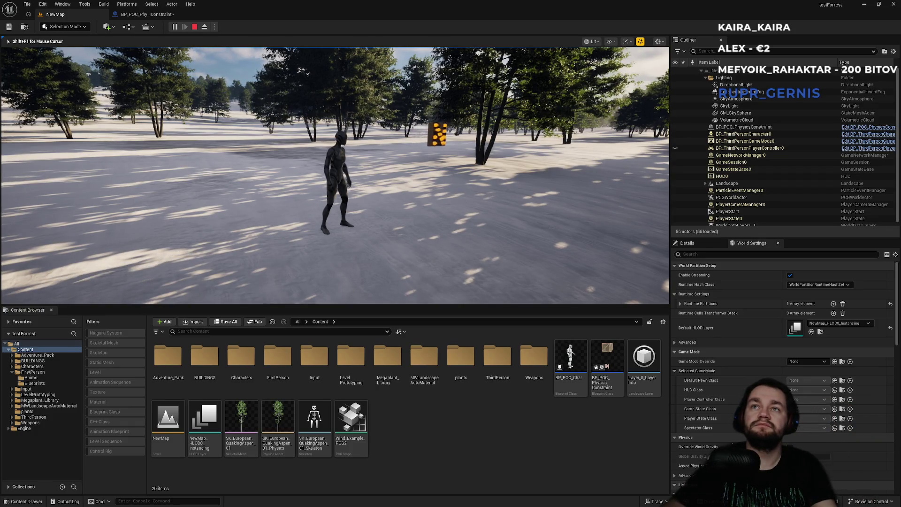
{"action": "key", "text": "Escape"}
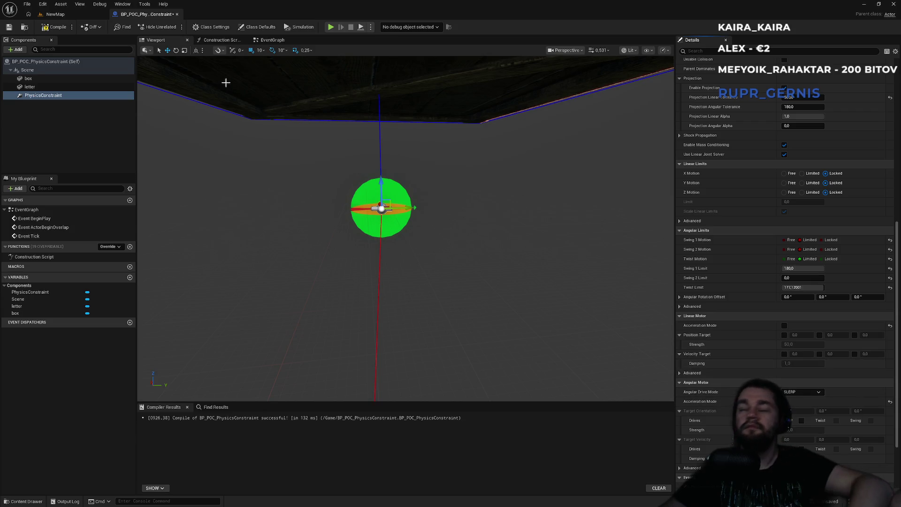
{"action": "left_click", "coordinate": [55, 14]}
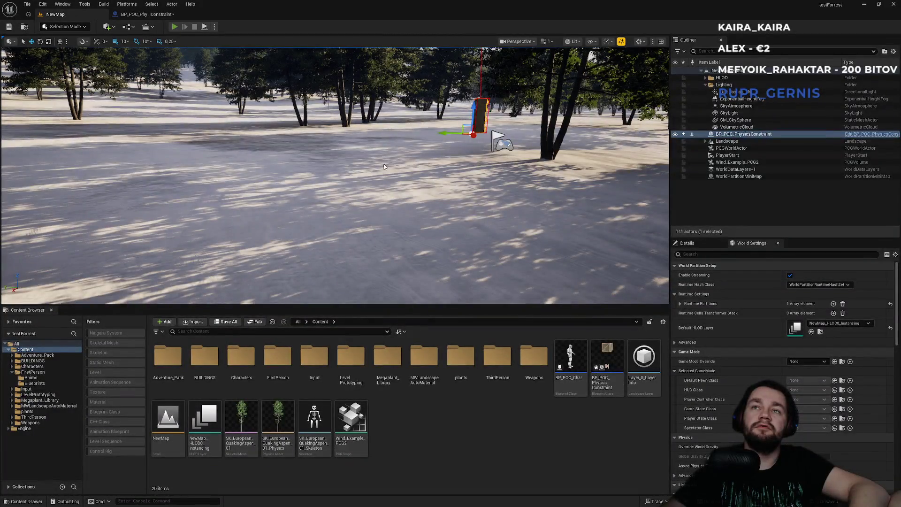
{"action": "key", "text": "alt+p"}
{"action": "key", "text": "w"}
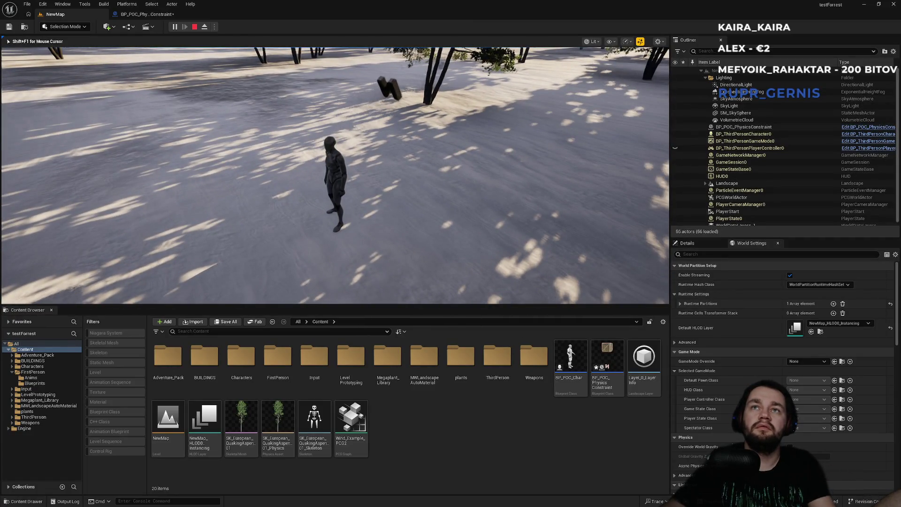
{"action": "key", "text": "Escape"}
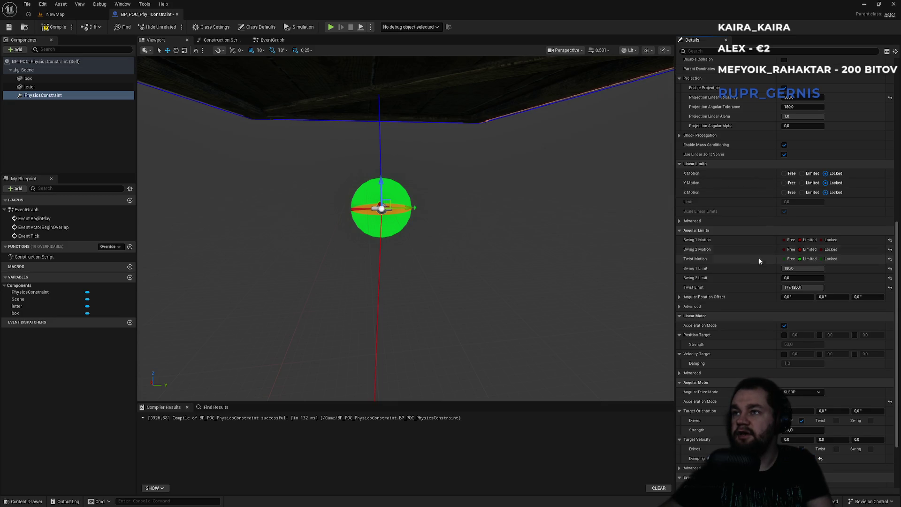
Expand the Angular Limits Advanced section, collapse Swing and Twist Limits, and reveal the target velocity max force.
{"action": "left_click", "coordinate": [680, 308]}
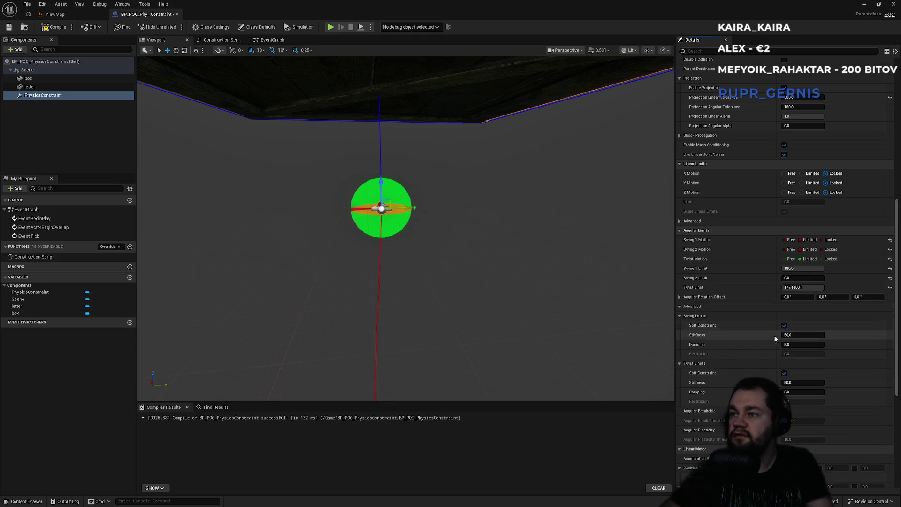
{"action": "left_click", "coordinate": [679, 316]}
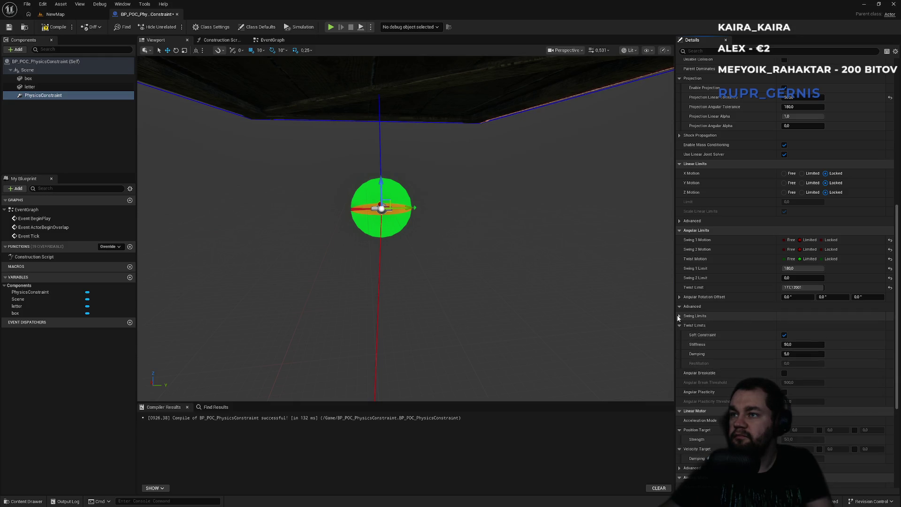
{"action": "left_click", "coordinate": [680, 325]}
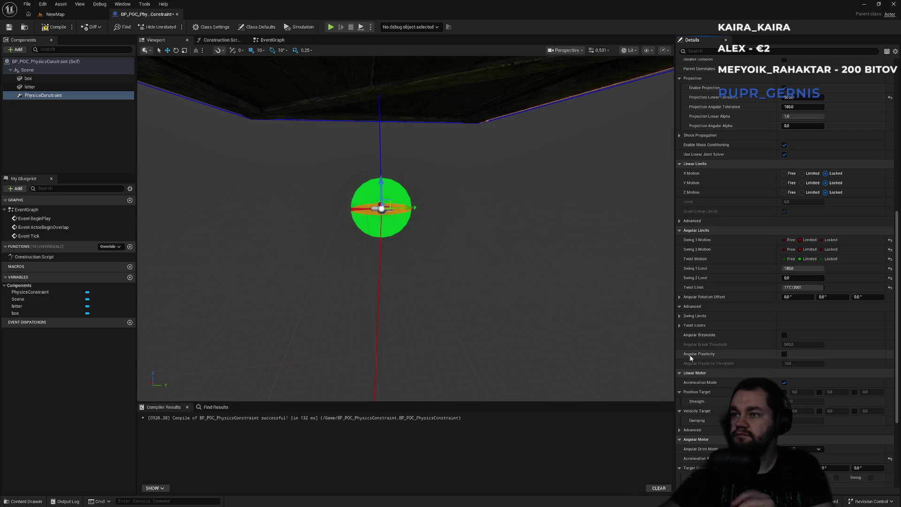
{"action": "scroll", "coordinate": [714, 366], "scroll_direction": "down", "scroll_amount": 3}
{"action": "scroll", "coordinate": [716, 384], "scroll_direction": "down", "scroll_amount": 2}
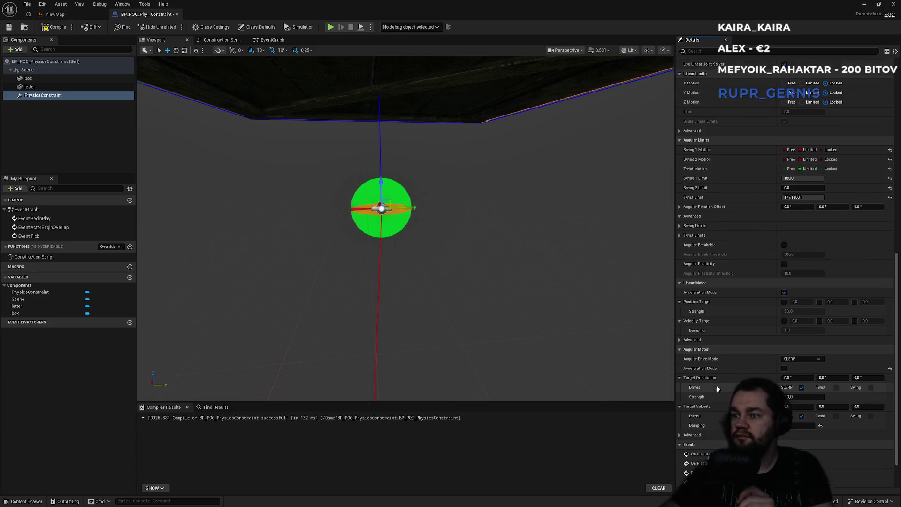
{"action": "left_click", "coordinate": [679, 423]}
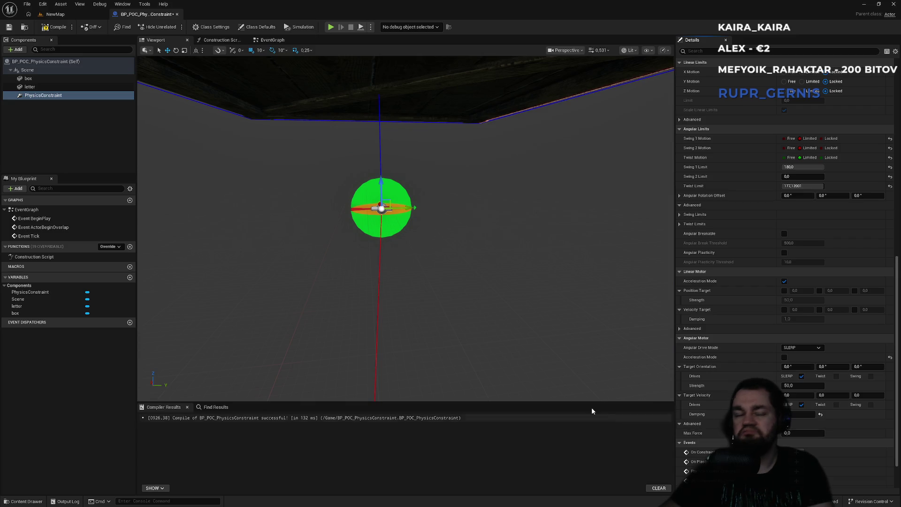
{"action": "left_click", "coordinate": [76, 17]}
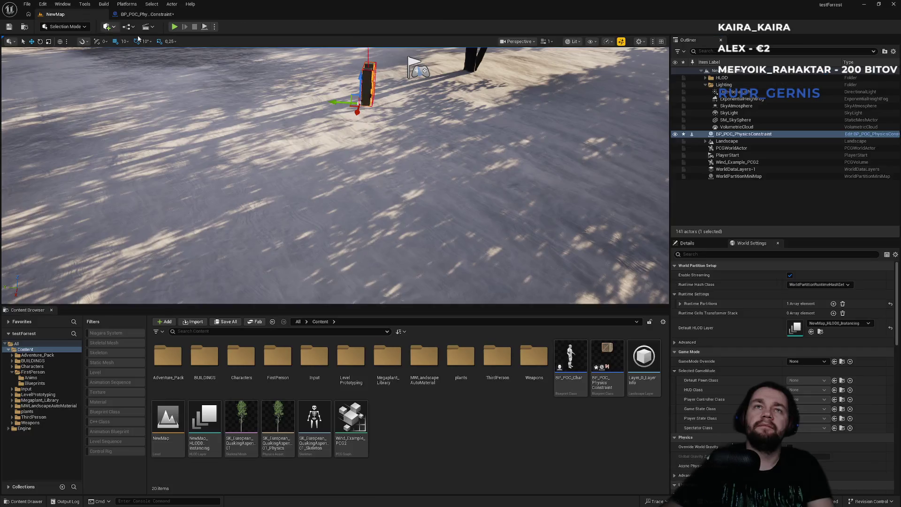
Run a play test of the SLERP-drive constraint, then reopen the BP_POC_PhysicsConstraint Blueprint.
{"action": "key", "text": "alt+p"}
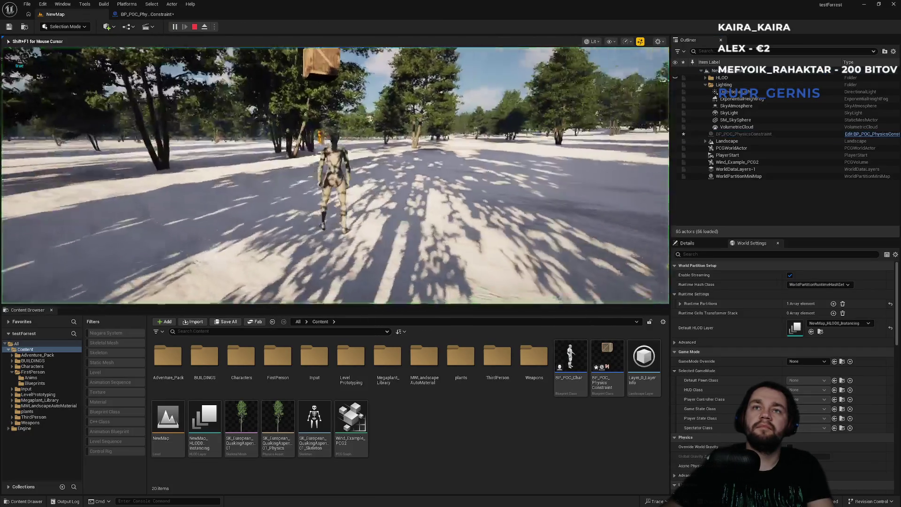
{"action": "key", "text": "w"}
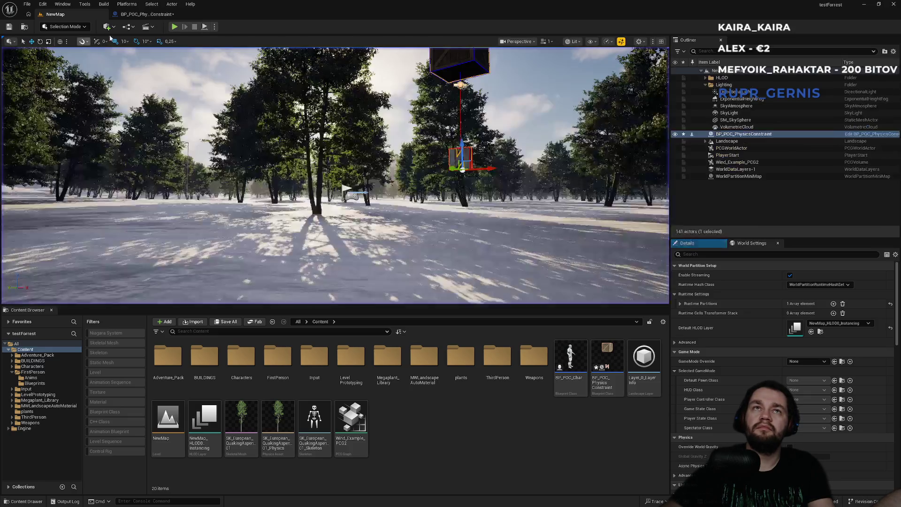
{"action": "key", "text": "shift+F1"}
{"action": "left_click", "coordinate": [145, 14]}
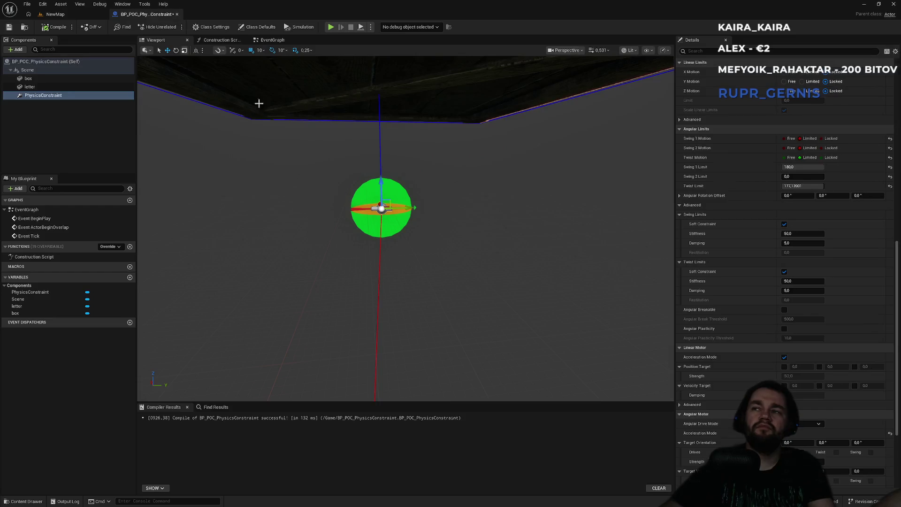
Set Swing 1, Swing 2 and Twist Motion to Free.
{"action": "scroll", "coordinate": [817, 216], "scroll_direction": "up", "scroll_amount": 2}
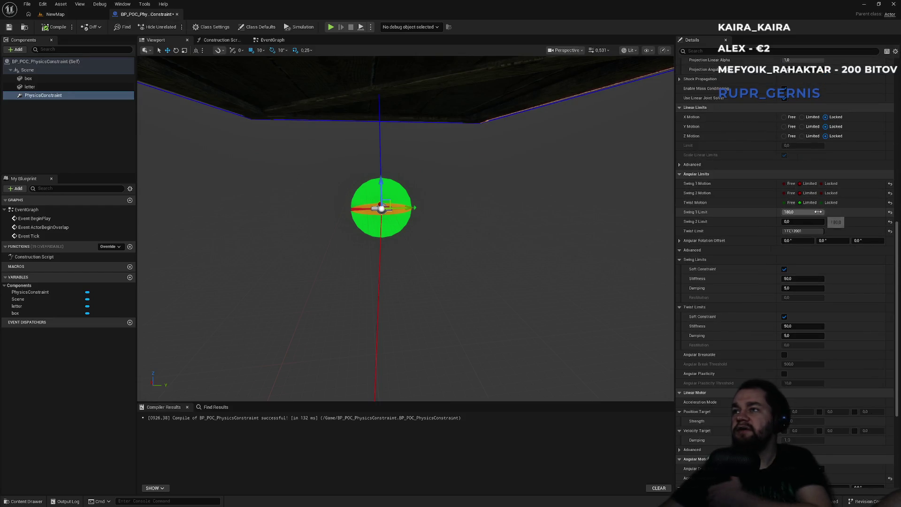
{"action": "left_click", "coordinate": [784, 193]}
{"action": "left_click", "coordinate": [784, 184]}
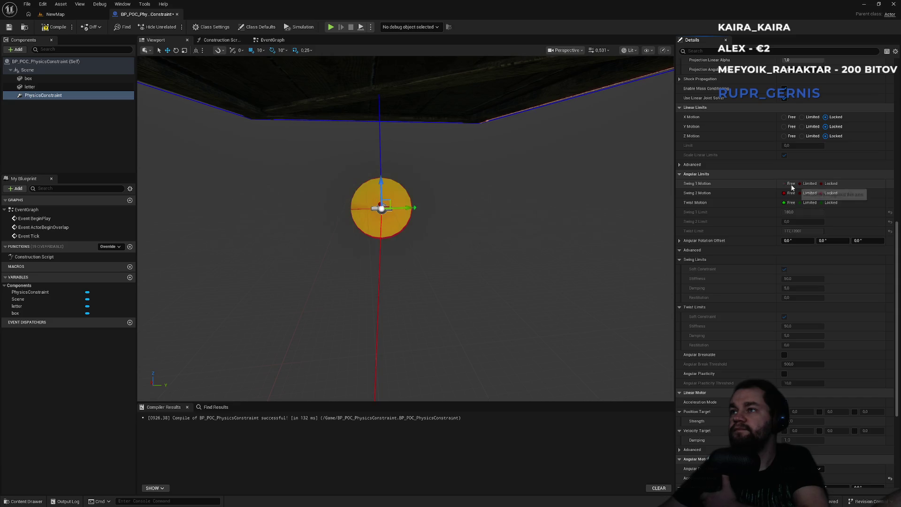
{"action": "left_click", "coordinate": [784, 203]}
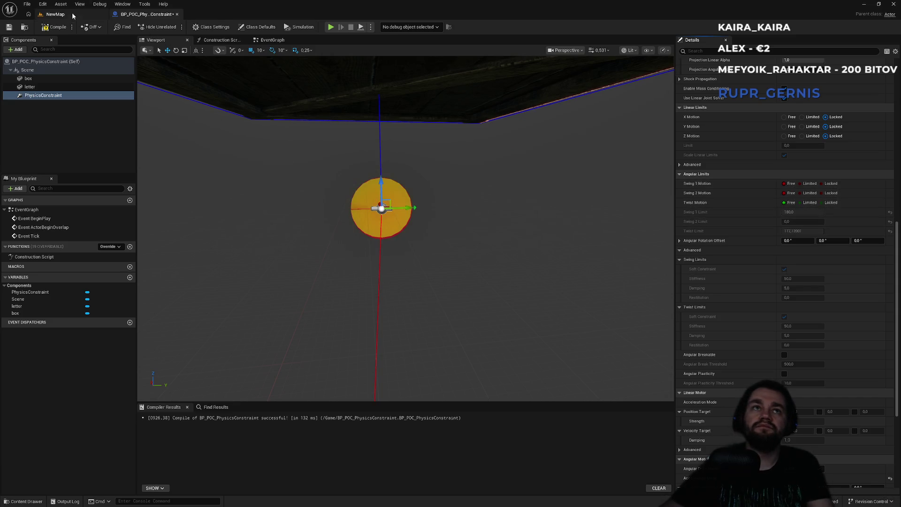
Play-test the freely swinging box by running the character through the forest toward it.
{"action": "left_click", "coordinate": [55, 14]}
{"action": "key", "text": "alt+p"}
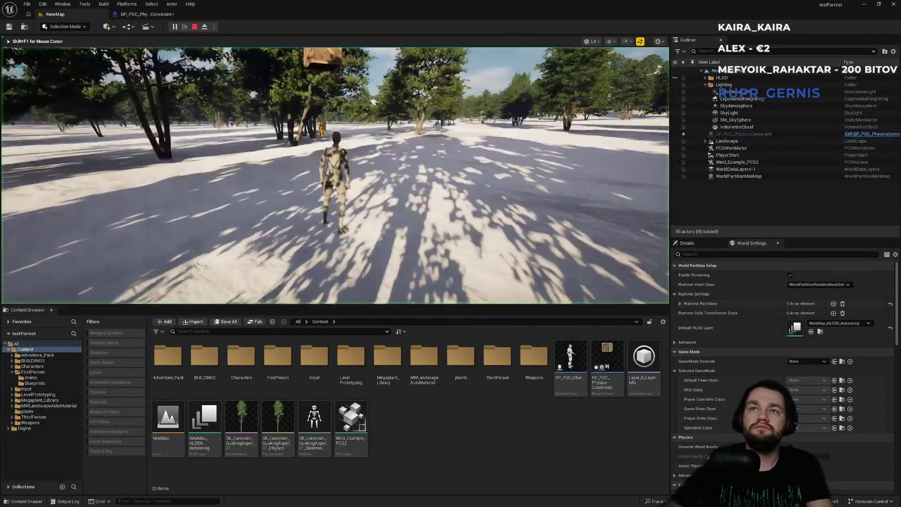
{"action": "key", "text": "w"}
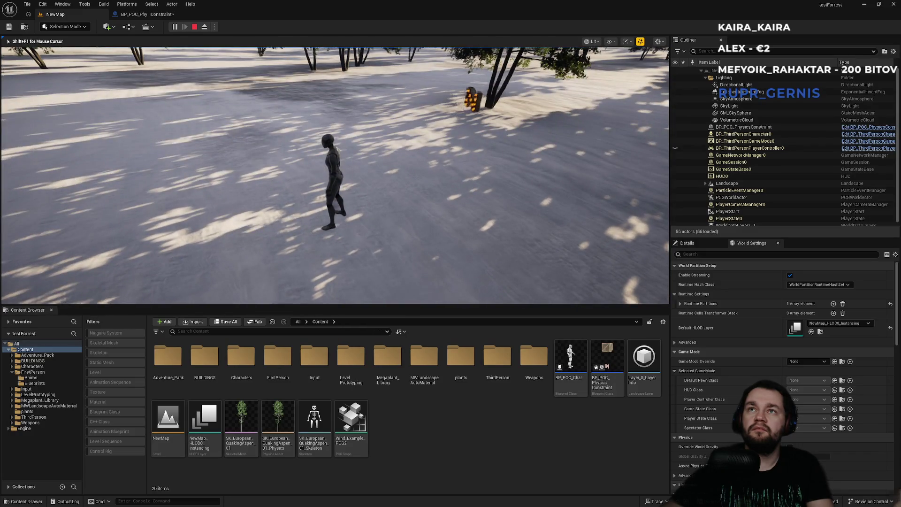
{"action": "key", "text": "w"}
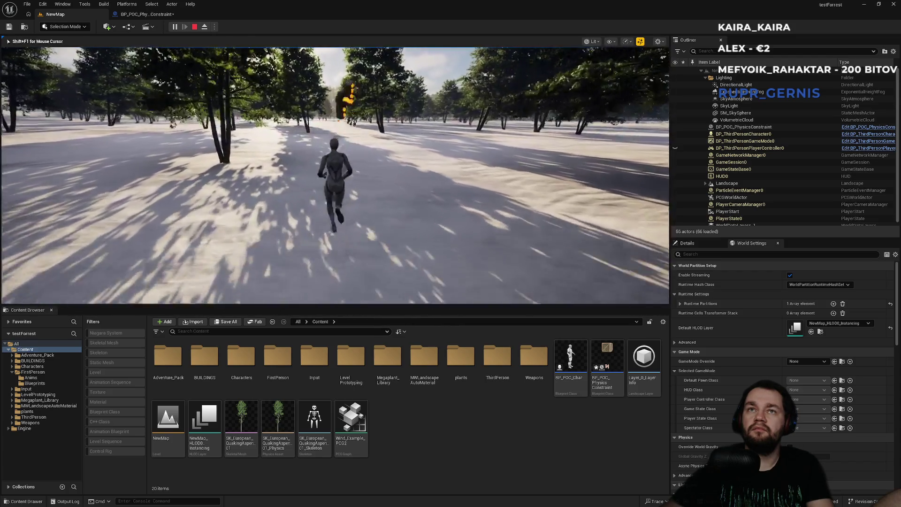
{"action": "key", "text": "w"}
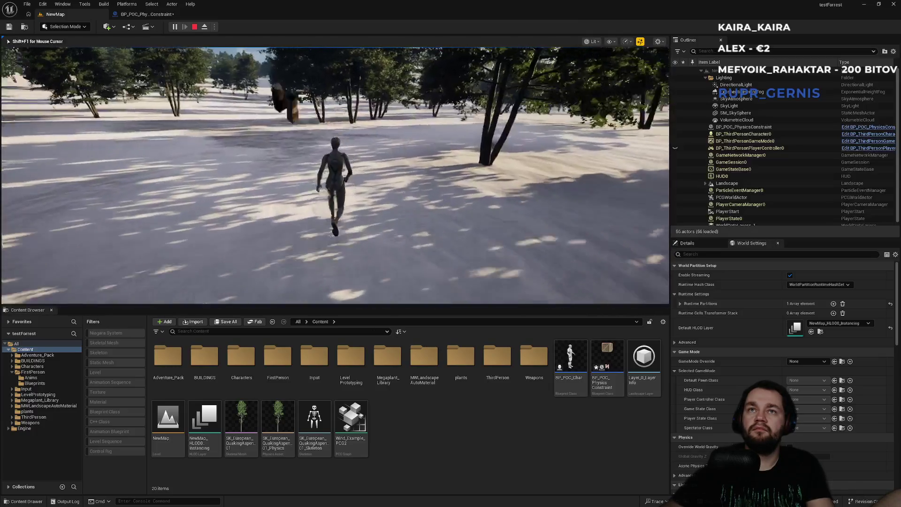
{"action": "key", "text": "w"}
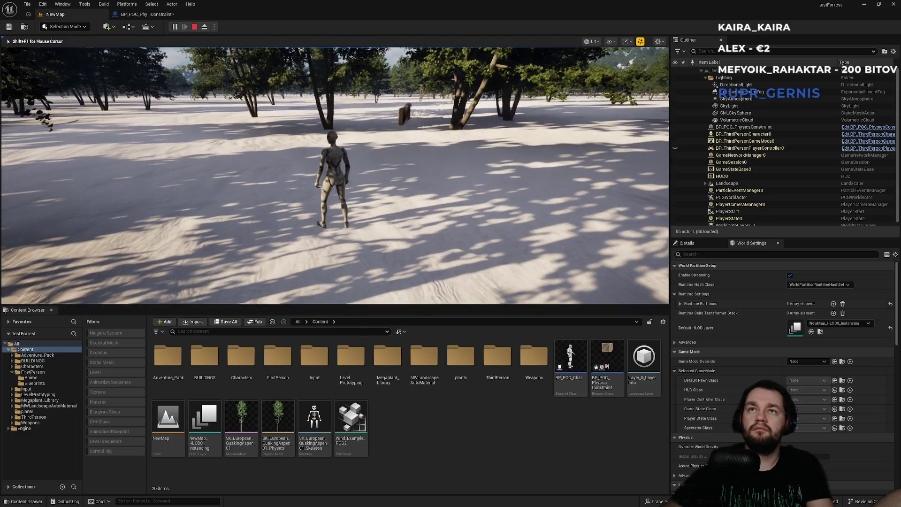
{"action": "key", "text": "Escape"}
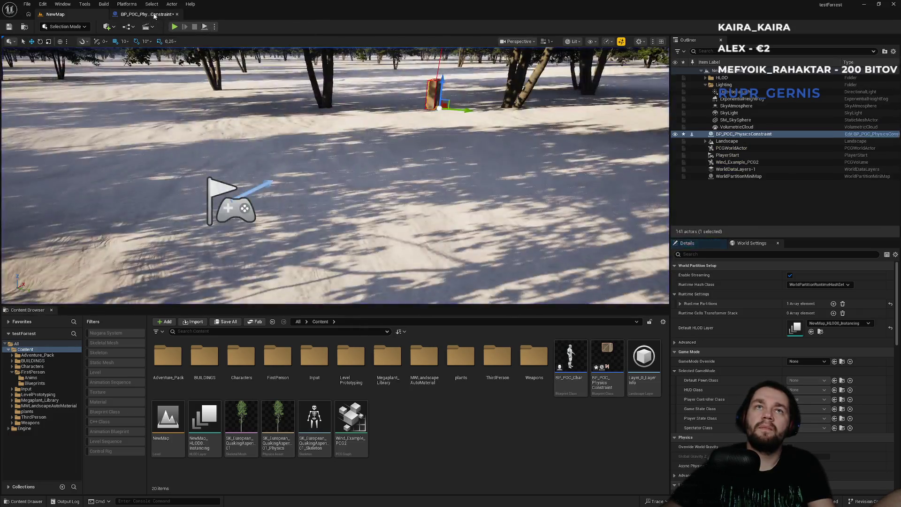
Set angular motor strength to 50000 and damping to 100, then playtest NewMap.
{"action": "scroll", "coordinate": [732, 263], "scroll_direction": "down", "scroll_amount": 5}
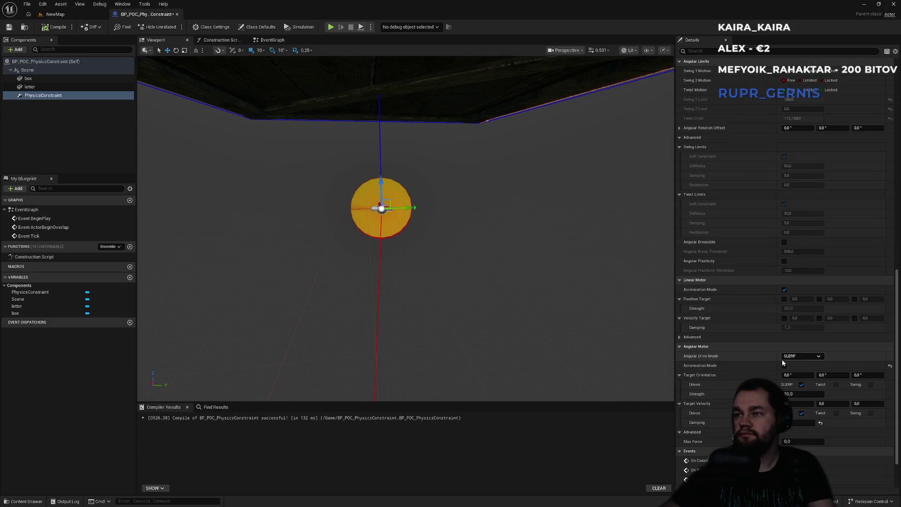
{"action": "mouse_move", "coordinate": [690, 357]}
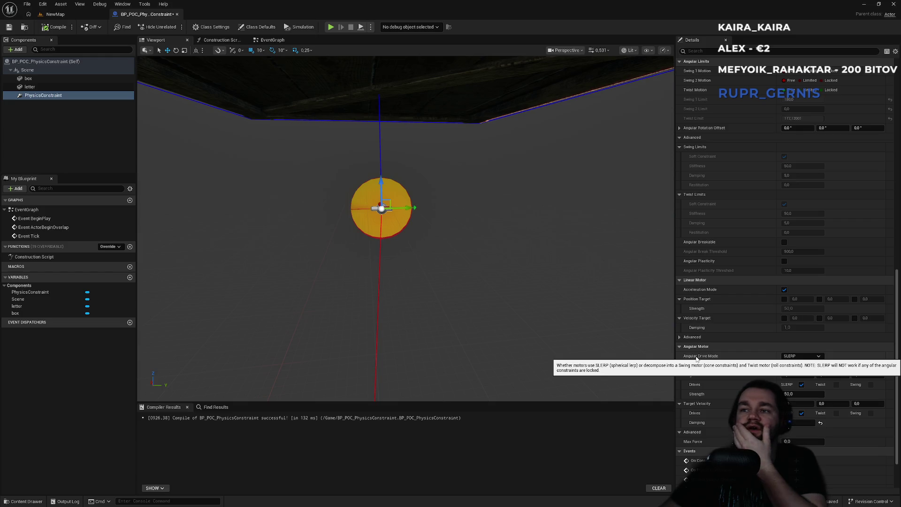
{"action": "scroll", "coordinate": [719, 267], "scroll_direction": "up", "scroll_amount": 3}
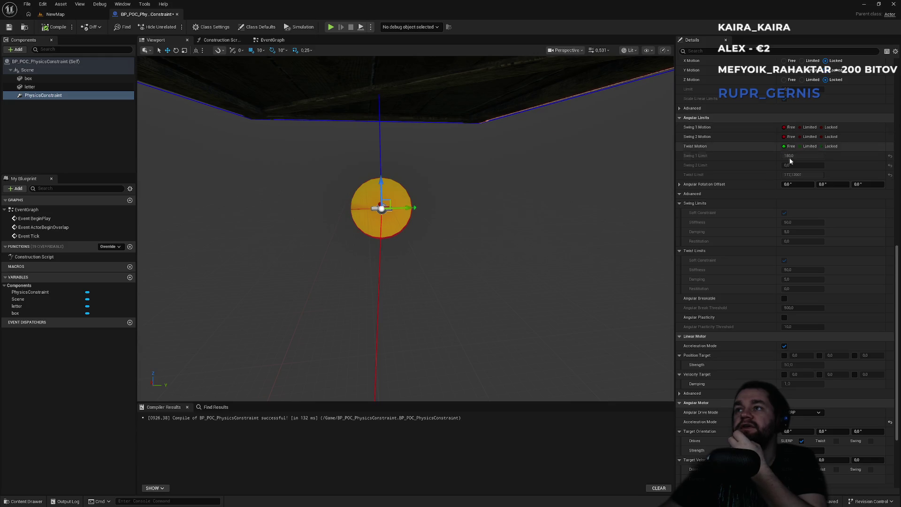
{"action": "scroll", "coordinate": [773, 319], "scroll_direction": "down", "scroll_amount": 3}
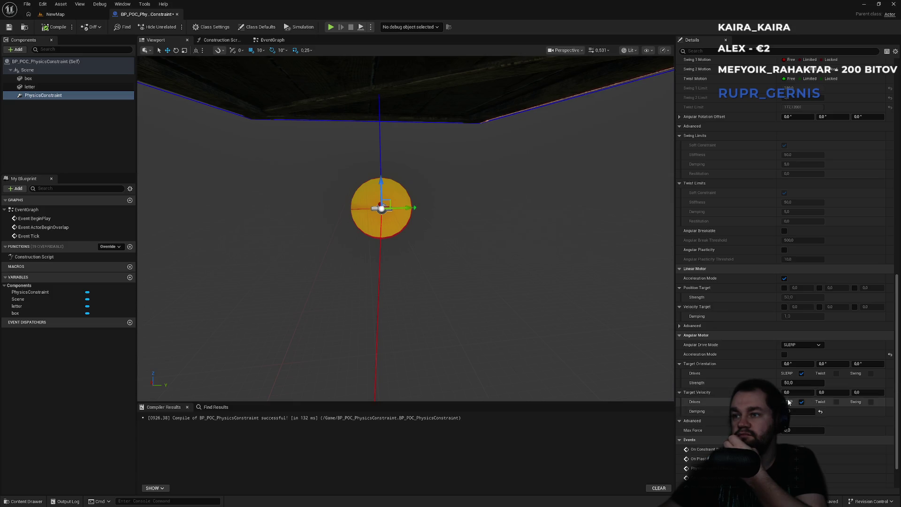
{"action": "left_click", "coordinate": [792, 383]}
{"action": "type", "text": "50000"}
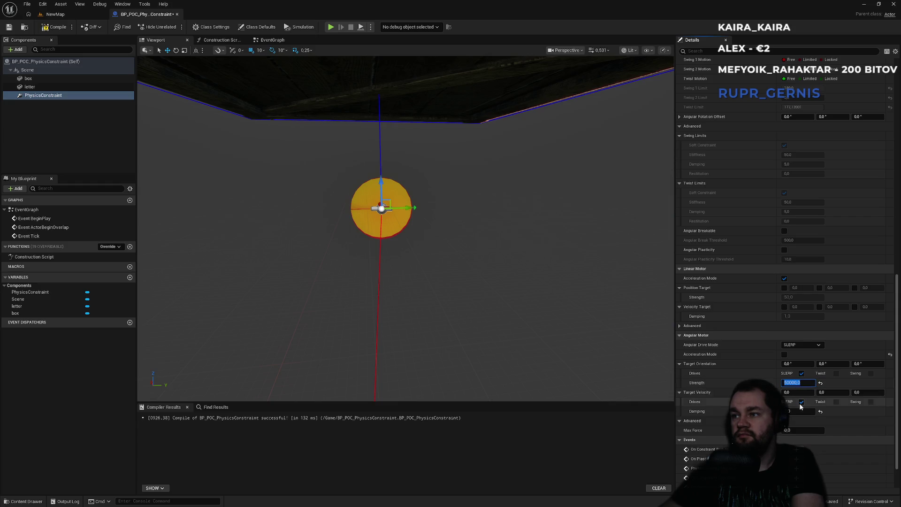
{"action": "left_click", "coordinate": [798, 411]}
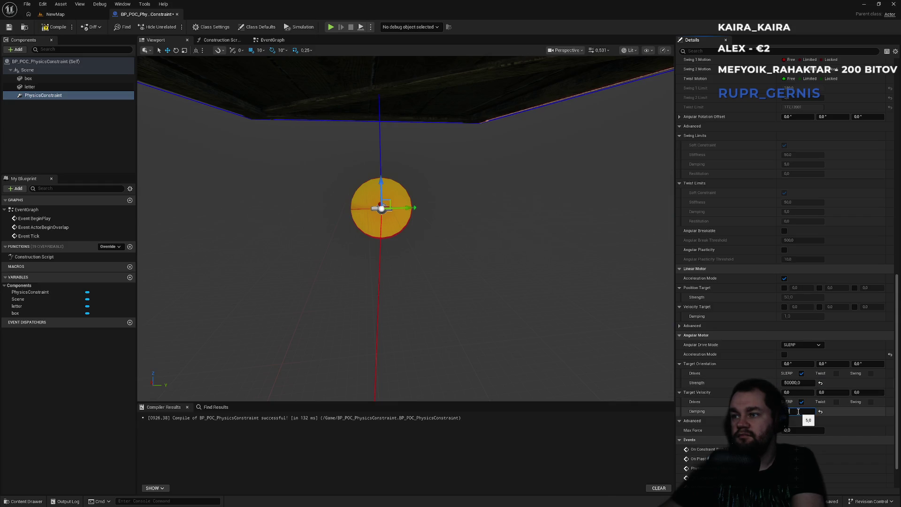
{"action": "type", "text": "0"}
{"action": "left_click", "coordinate": [796, 430]}
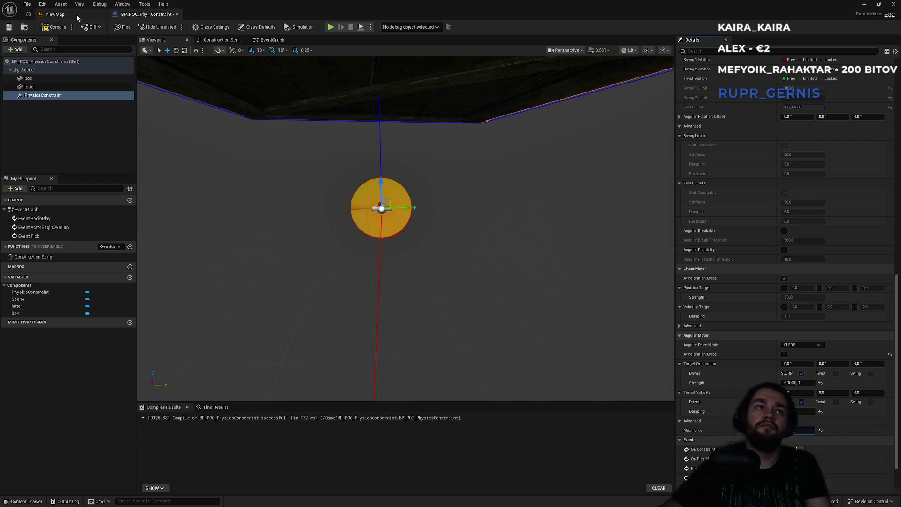
{"action": "left_click", "coordinate": [55, 15]}
{"action": "left_click", "coordinate": [175, 27]}
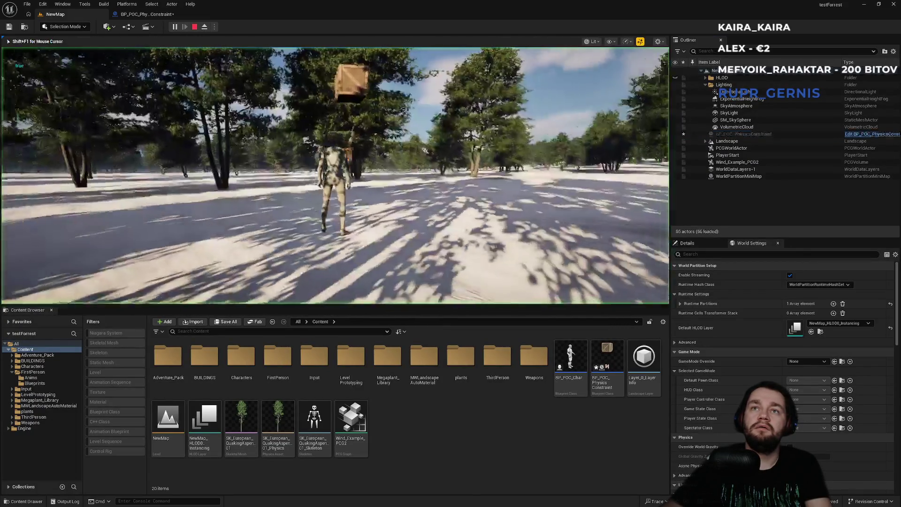
Run through the forest in play mode, stop, and return to BP_POC_PhysicsConstraint.
{"action": "key", "text": "w"}
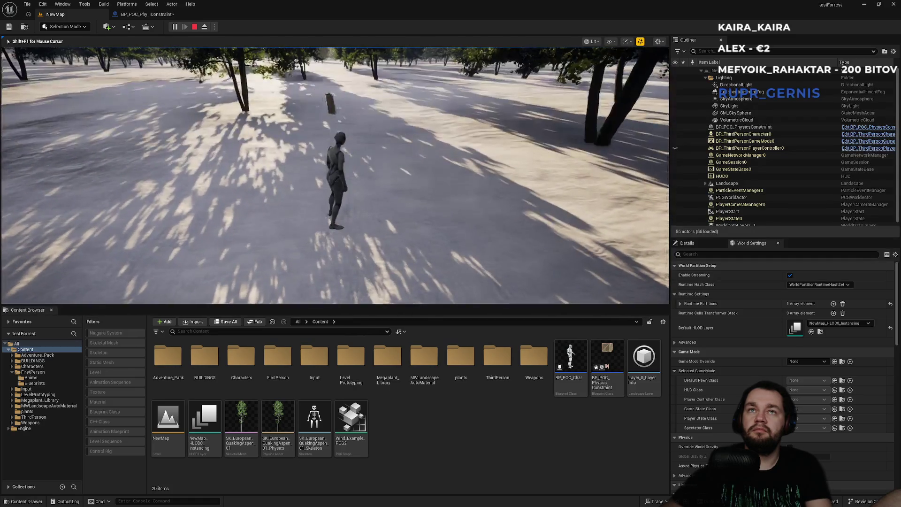
{"action": "key", "text": "shift+F1"}
{"action": "left_click", "coordinate": [146, 14]}
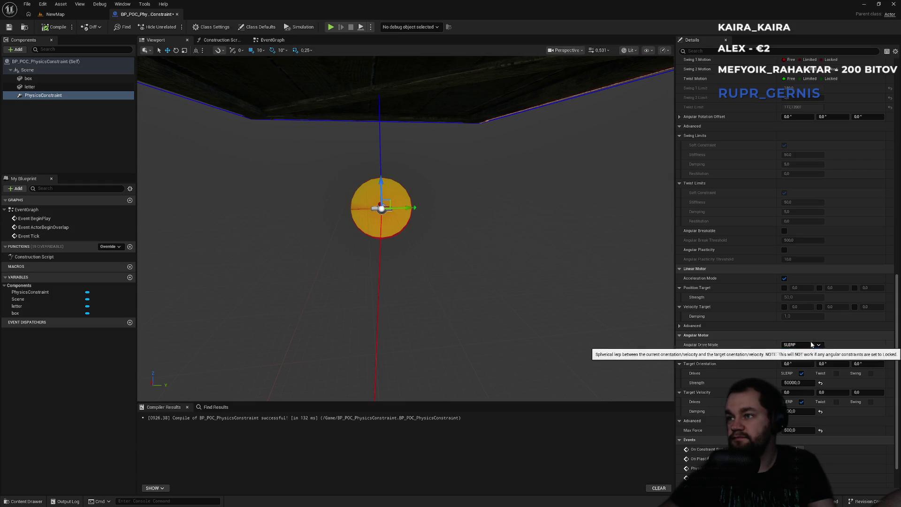
Toggle the angular motor's acceleration mode and lock the constraint's Swing 2 motion.
{"action": "left_click", "coordinate": [783, 356]}
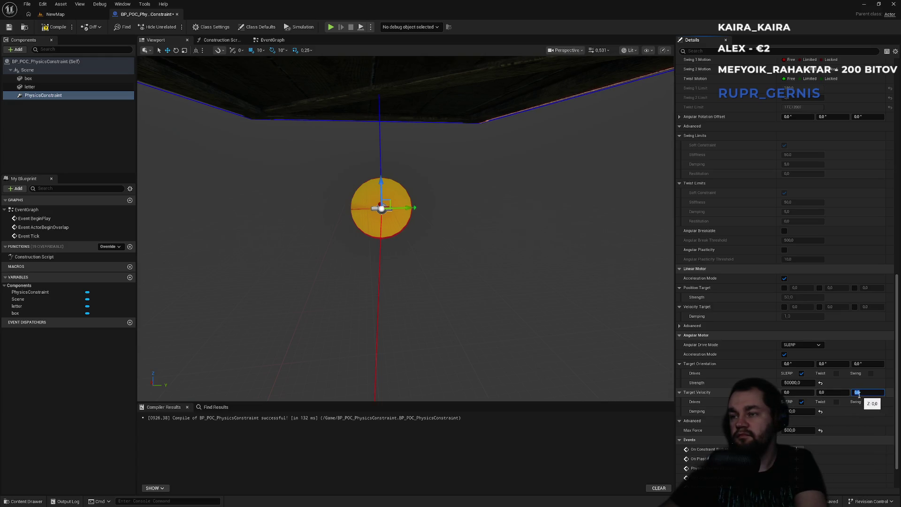
{"action": "scroll", "coordinate": [821, 137], "scroll_direction": "up", "scroll_amount": 2}
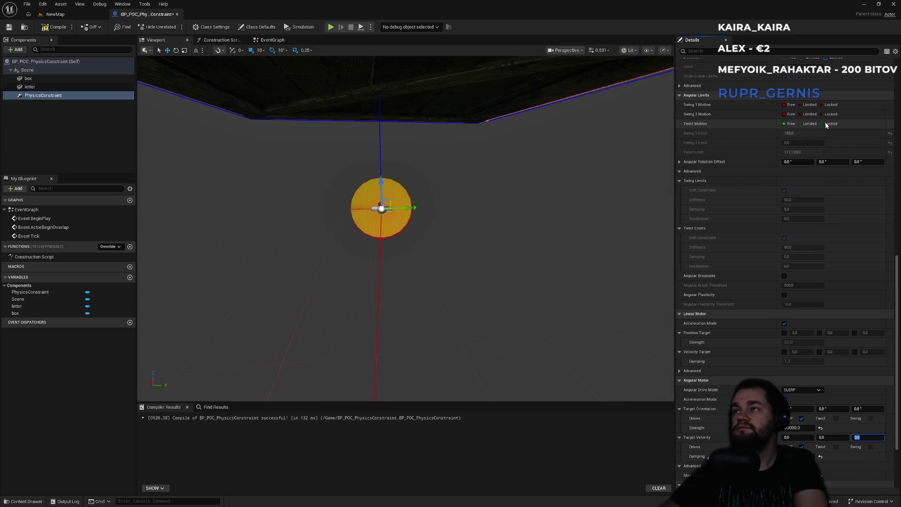
{"action": "mouse_move", "coordinate": [515, 183]}
{"action": "left_mouse_down"}
{"action": "mouse_move", "coordinate": [515, 141]}
{"action": "mouse_move", "coordinate": [515, 249]}
{"action": "mouse_move", "coordinate": [517, 182]}
{"action": "left_mouse_up"}
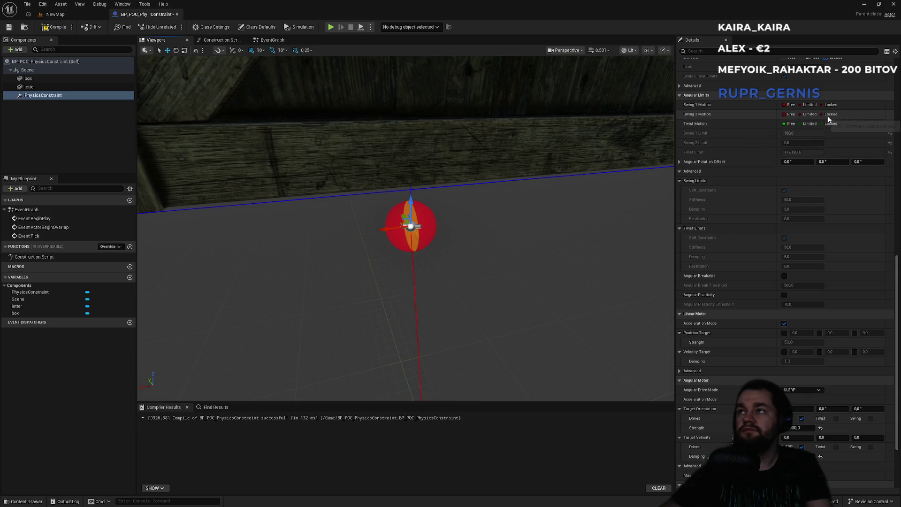
{"action": "left_click", "coordinate": [830, 115]}
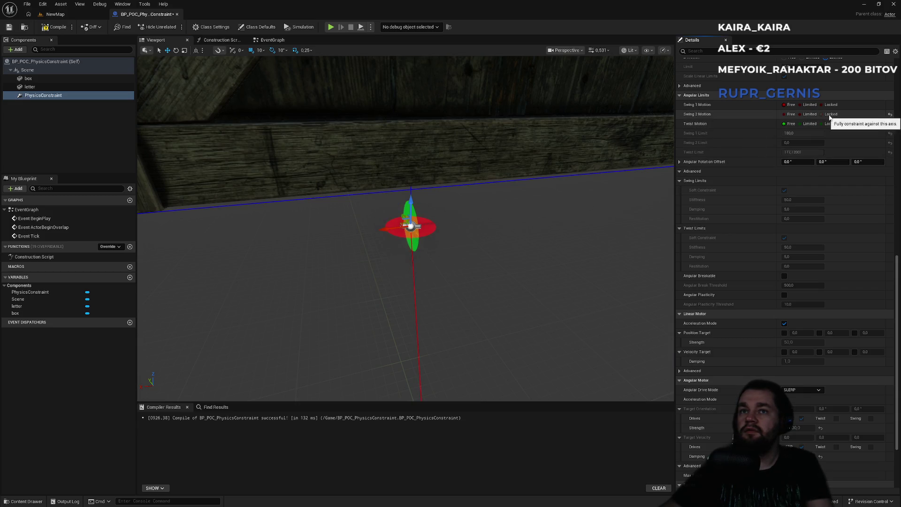
Free Swing 2 again and try locking, then freeing, the Twist motion.
{"action": "left_click", "coordinate": [791, 115]}
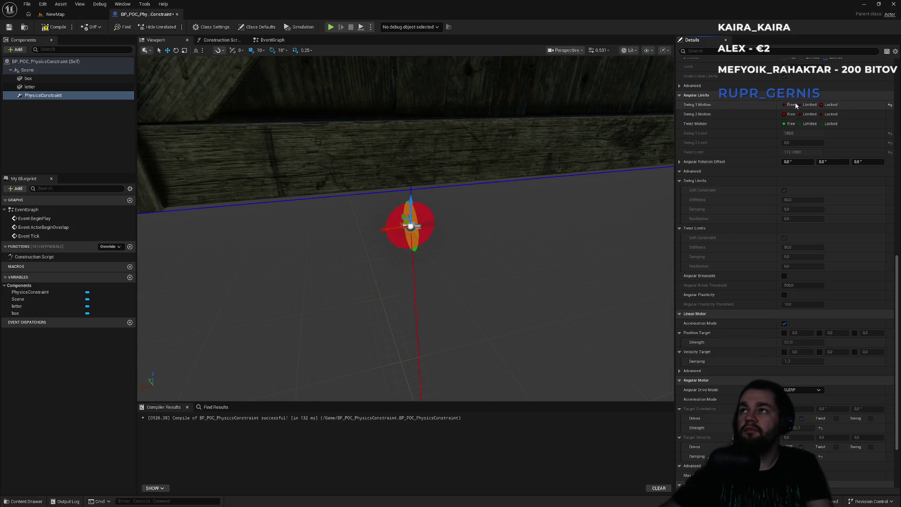
{"action": "left_click", "coordinate": [829, 124]}
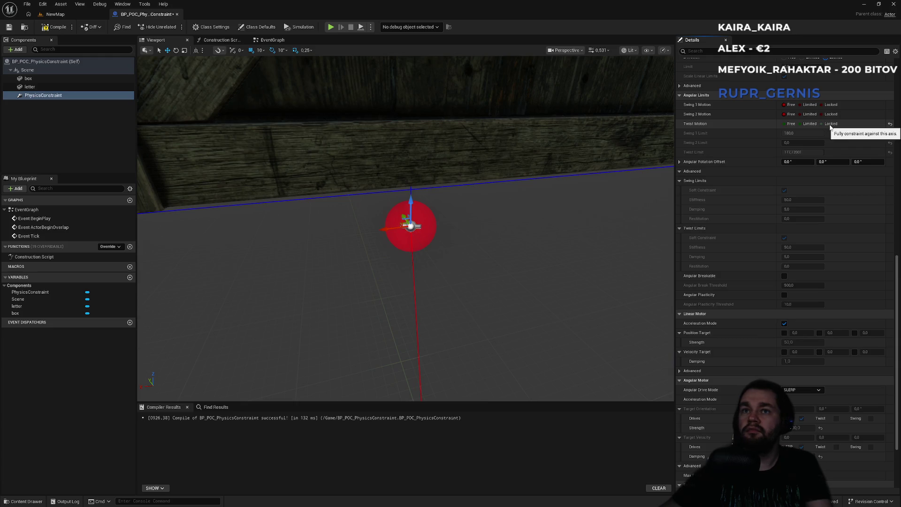
{"action": "left_click", "coordinate": [791, 124]}
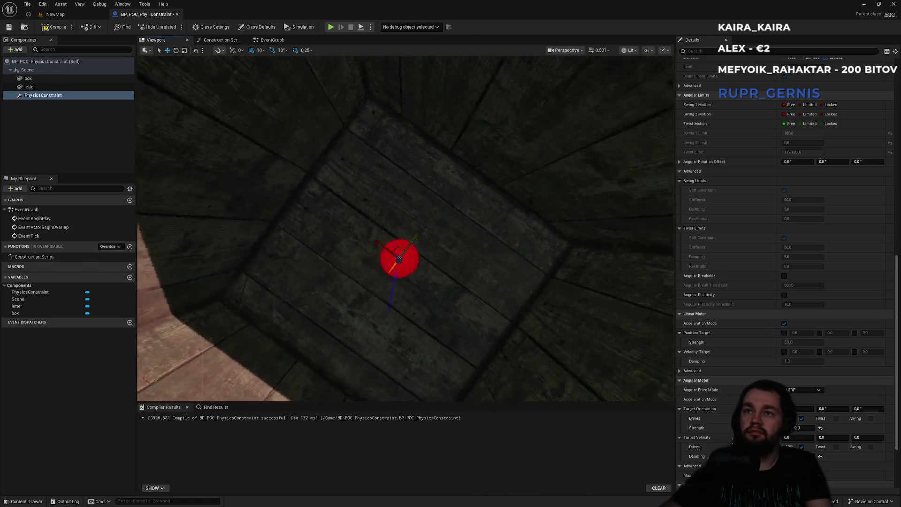
{"action": "key", "text": "f"}
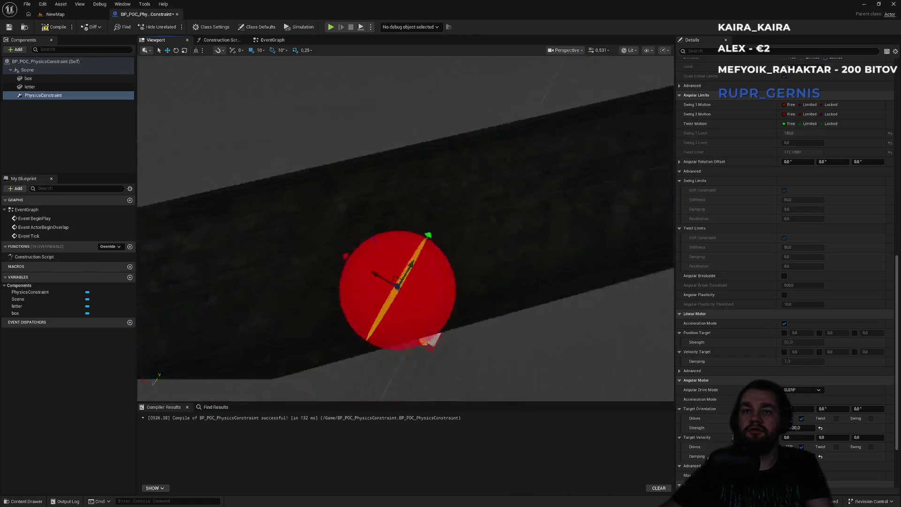
{"action": "left_click", "coordinate": [825, 124]}
{"action": "left_click", "coordinate": [785, 123]}
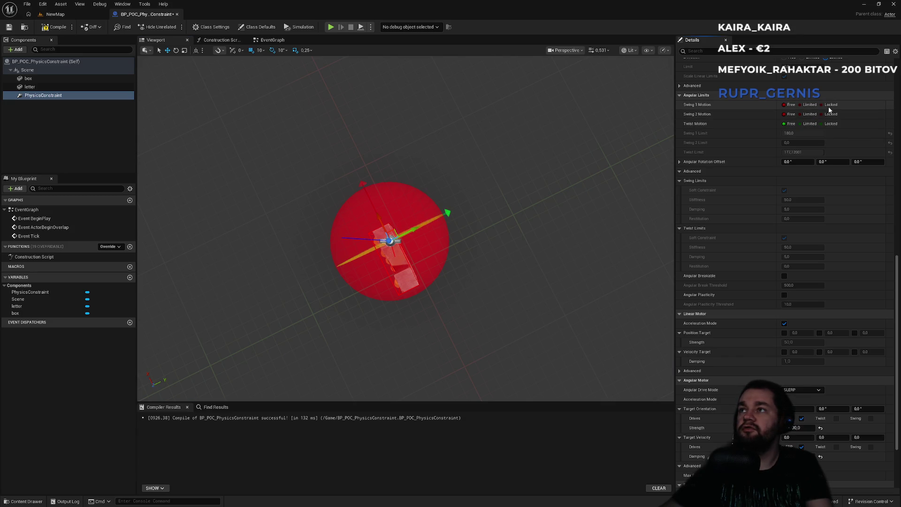
Set Swing 1 Motion to Limited with a 90-degree limit, then return to NewMap.
{"action": "left_click", "coordinate": [829, 104]}
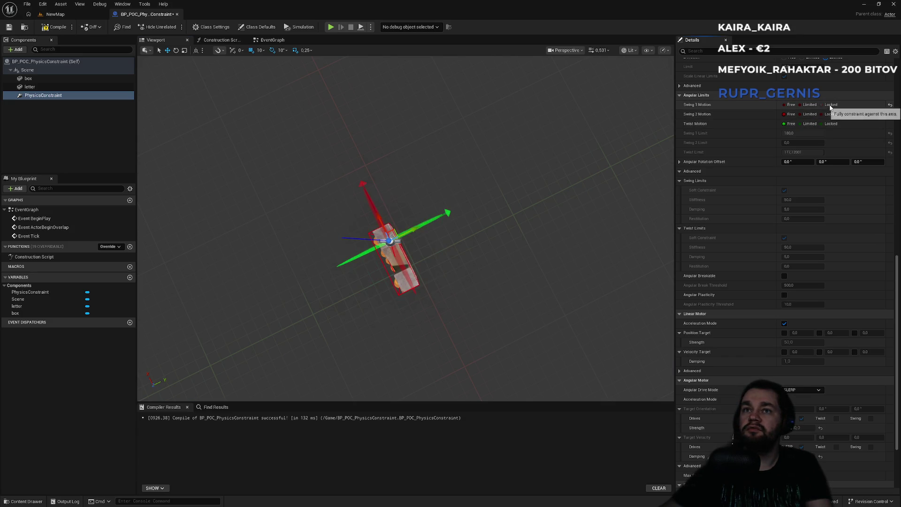
{"action": "left_click", "coordinate": [790, 105]}
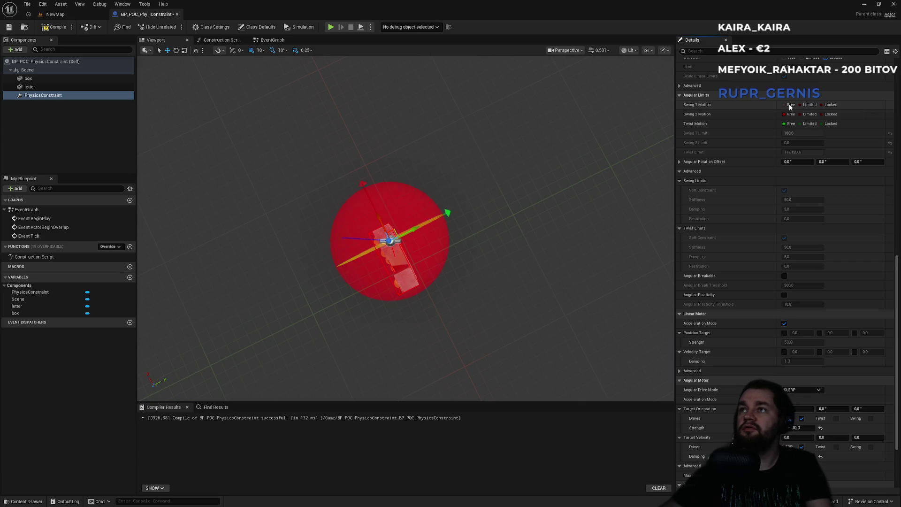
{"action": "left_click", "coordinate": [834, 107]}
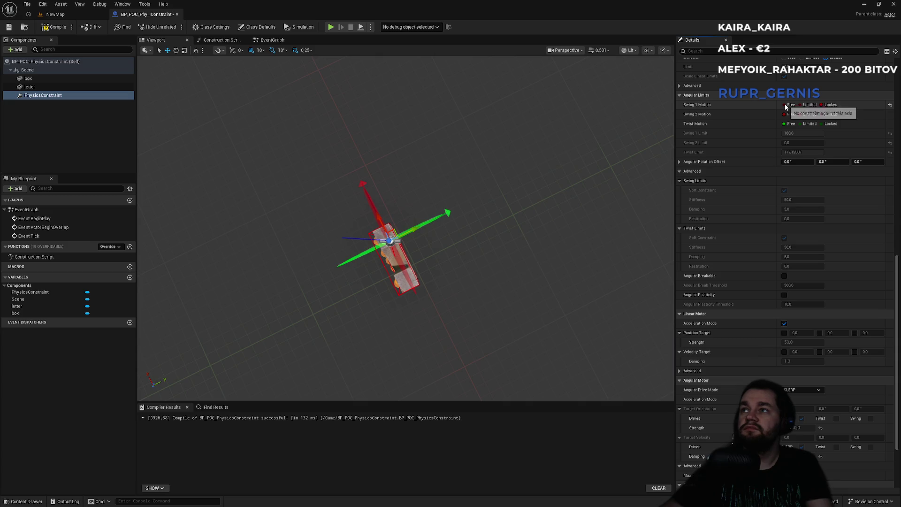
{"action": "left_click", "coordinate": [808, 106]}
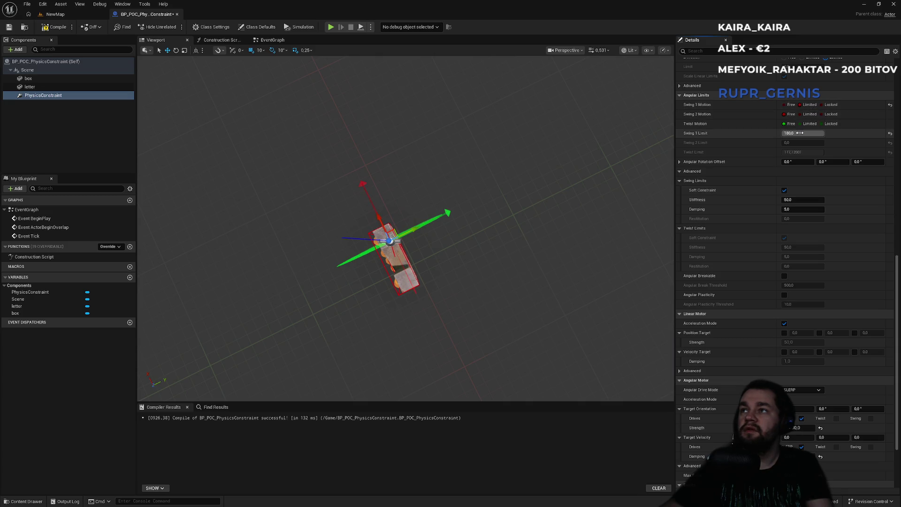
{"action": "type", "text": "90"}
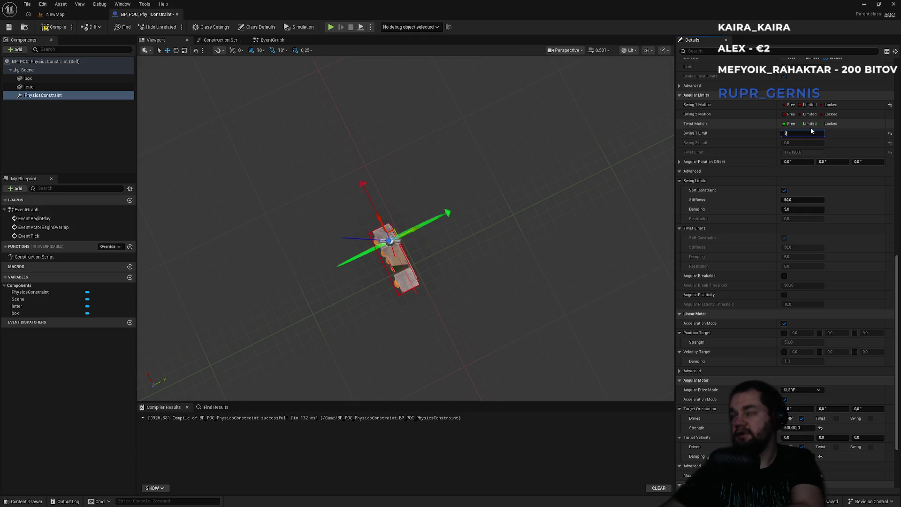
{"action": "key", "text": "Return"}
{"action": "left_click", "coordinate": [64, 15]}
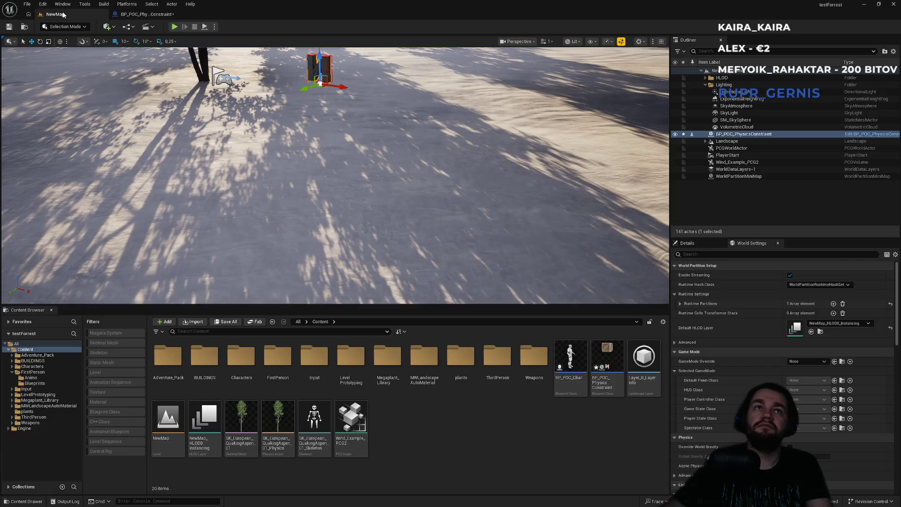
Playtest the level, running to the glowing N sign and dragging it through the forest.
{"action": "key", "text": "alt+p"}
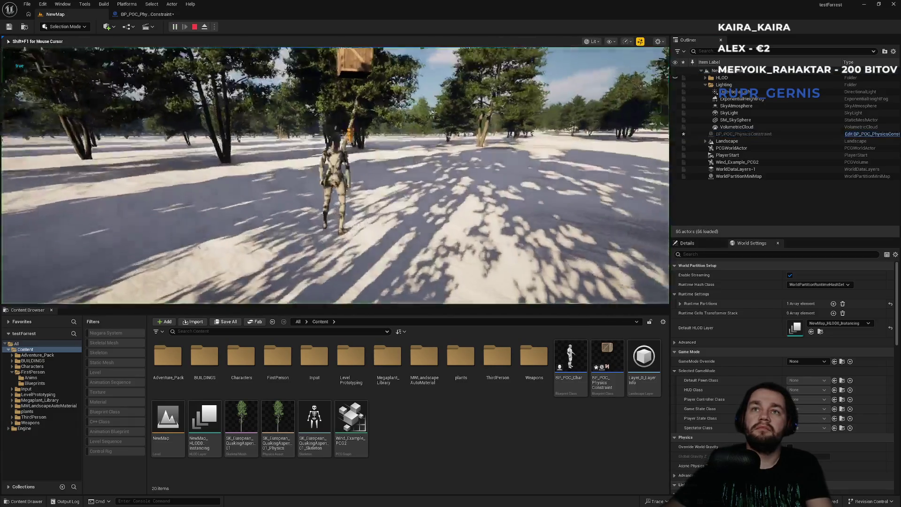
{"action": "key", "text": "w"}
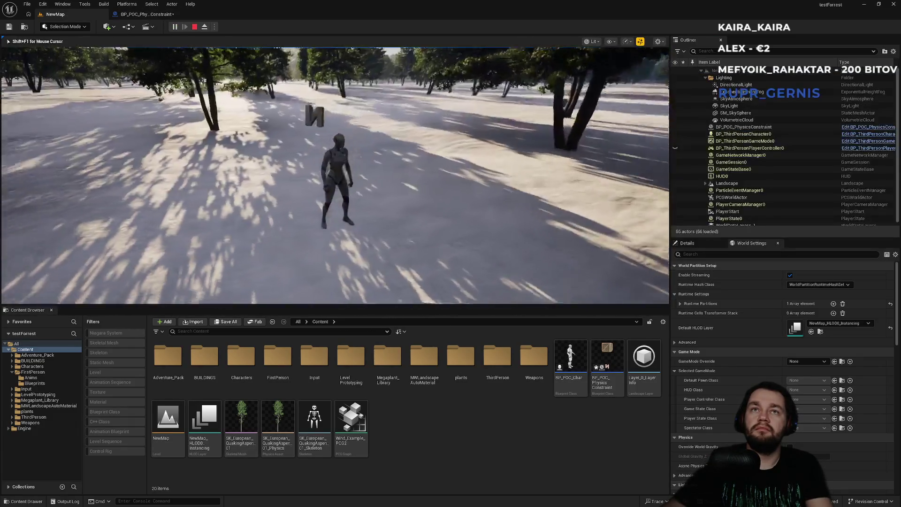
{"action": "key", "text": "w"}
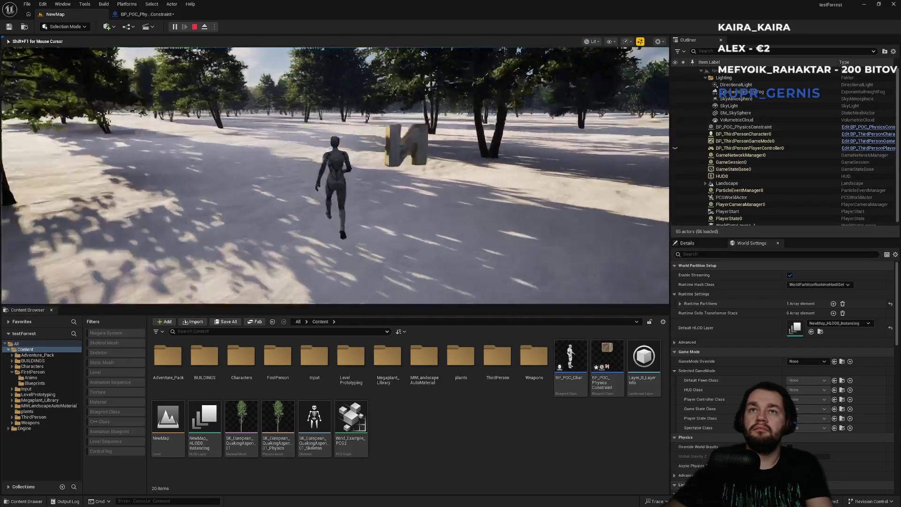
{"action": "key", "text": "w"}
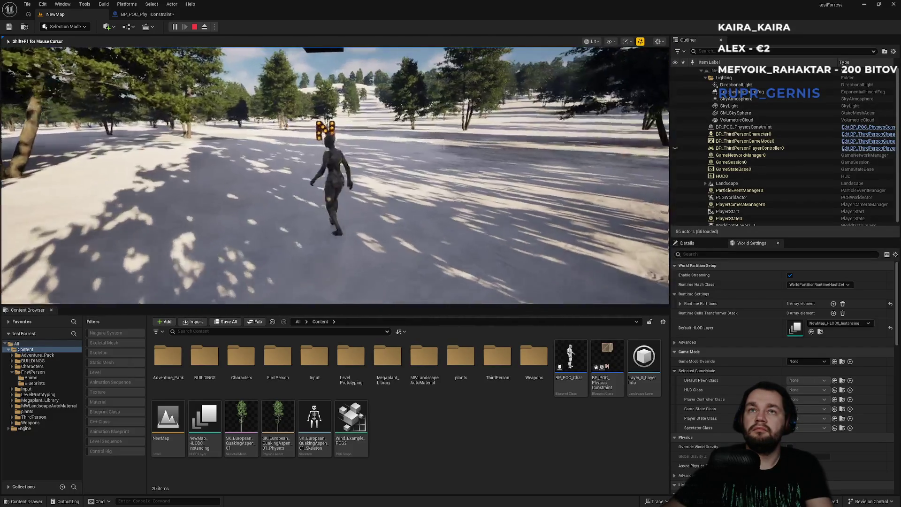
{"action": "key", "text": "w"}
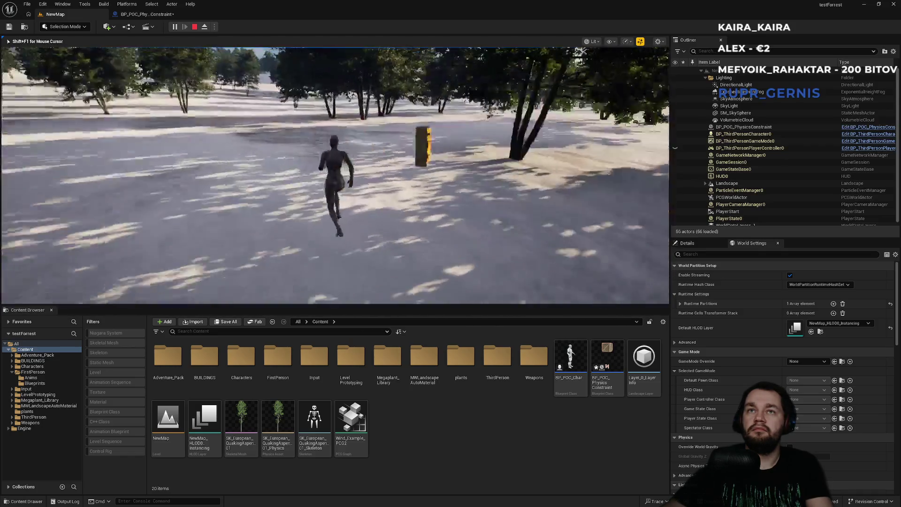
{"action": "key", "text": "w"}
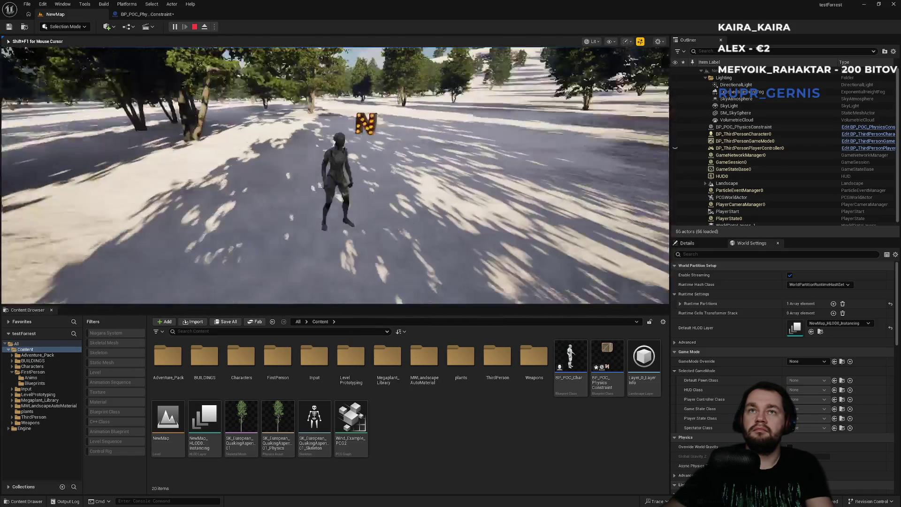
{"action": "key", "text": "w"}
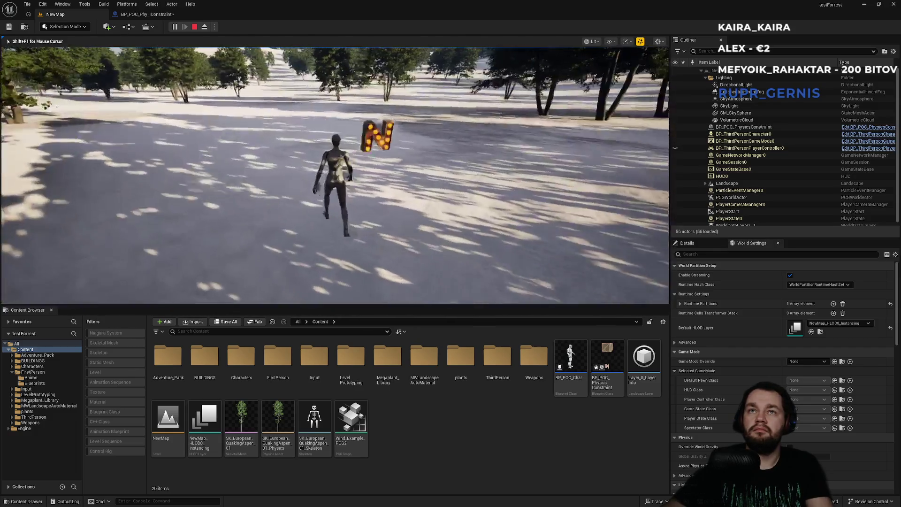
{"action": "key", "text": "w"}
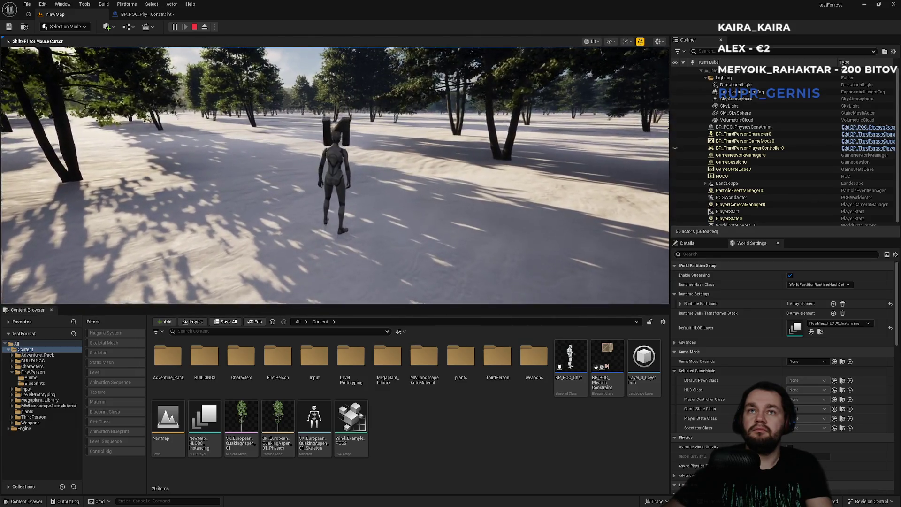
{"action": "key", "text": "w"}
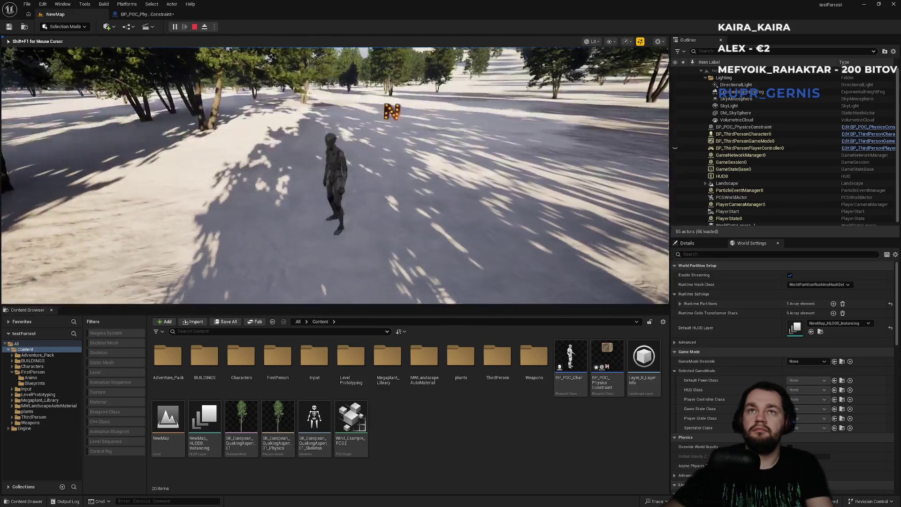
Stop the session and reopen the BP_POC_PhysicsConstraint blueprint's Details.
{"action": "key", "text": "shift+F1"}
{"action": "left_click", "coordinate": [143, 15]}
{"action": "scroll", "coordinate": [737, 364], "scroll_direction": "down", "scroll_amount": 5}
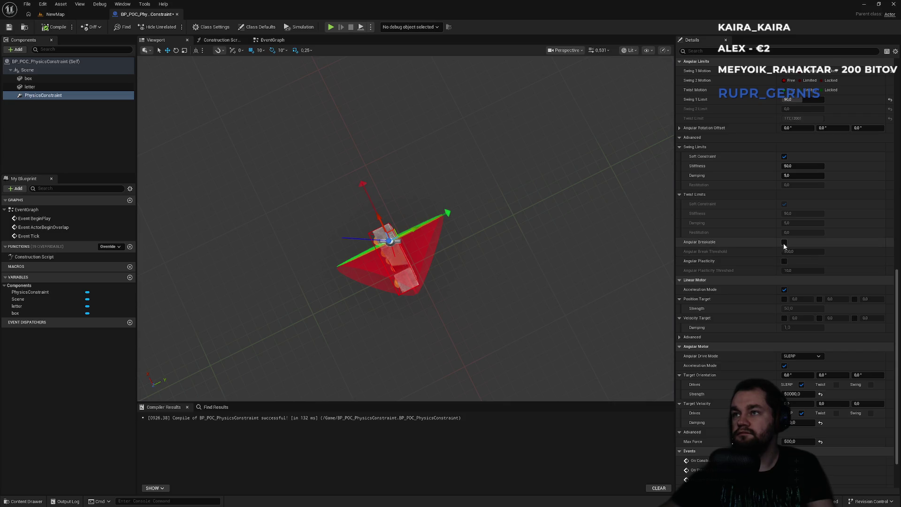
Playtest NewMap again, carrying the N letter and dropping it on the snow.
{"action": "left_click", "coordinate": [80, 15]}
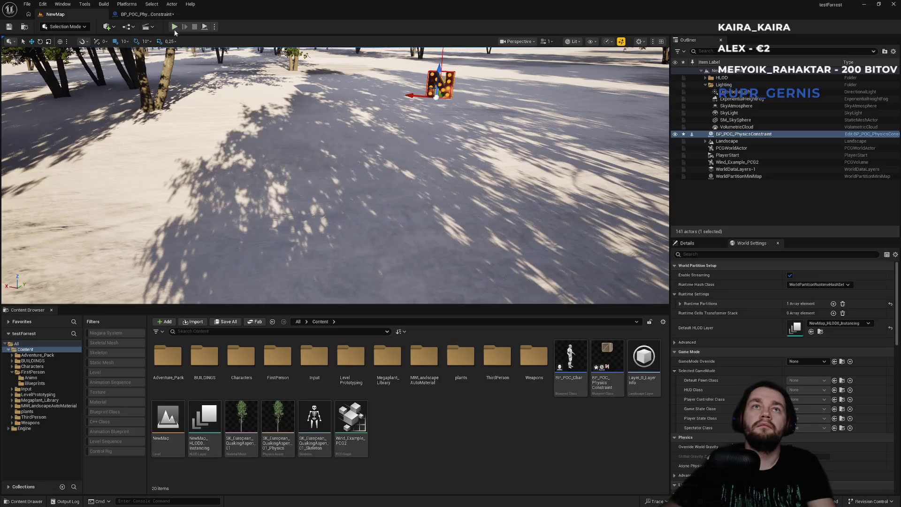
{"action": "key", "text": "alt+p"}
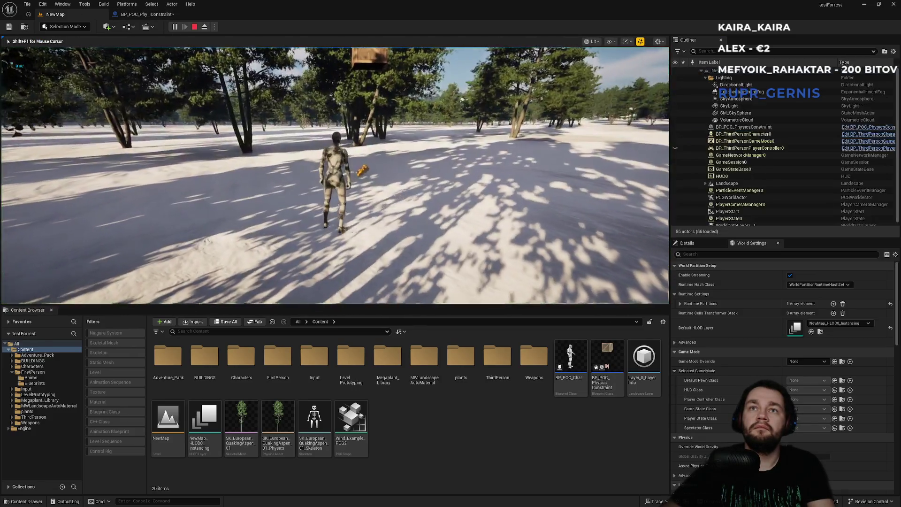
{"action": "key", "text": "w"}
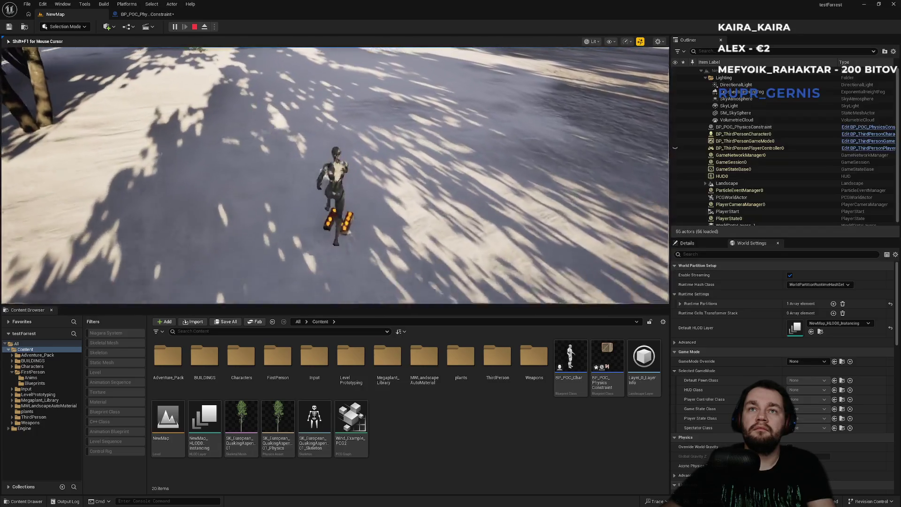
{"action": "key", "text": "w"}
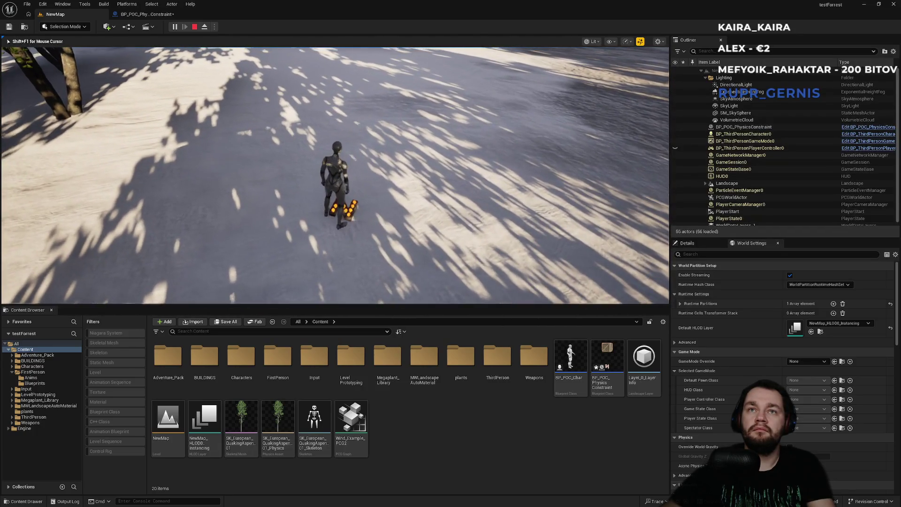
{"action": "key", "text": "w"}
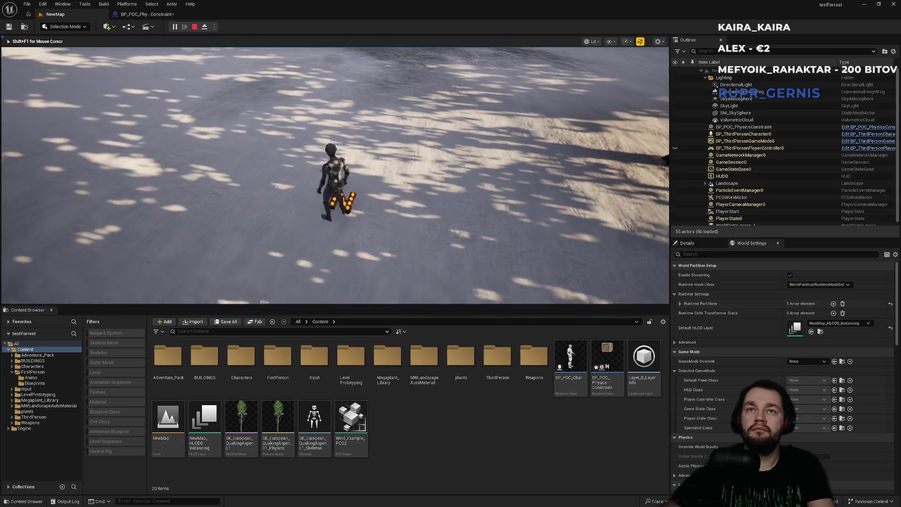
{"action": "key", "text": "w"}
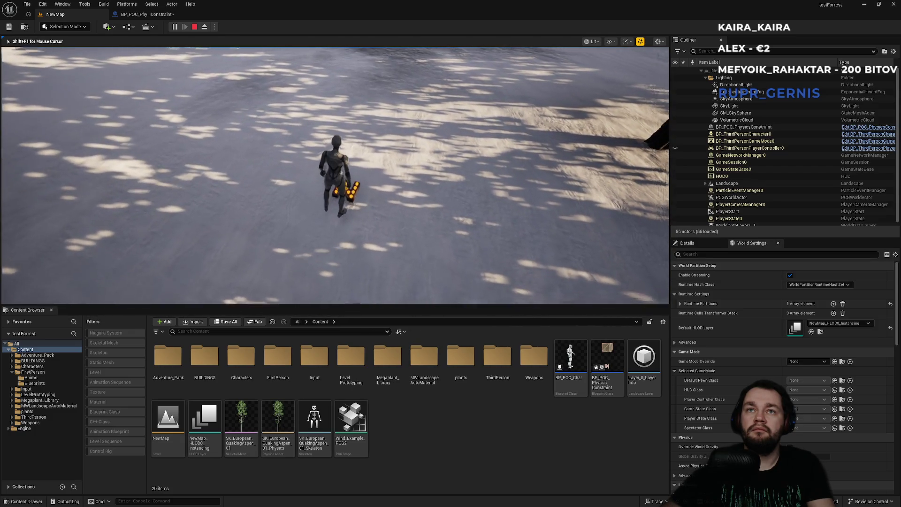
{"action": "key", "text": "w"}
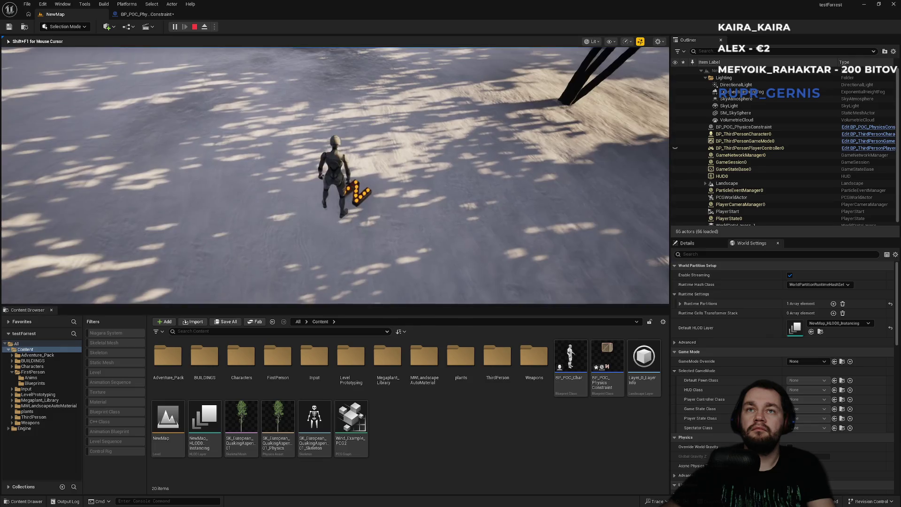
{"action": "left_click", "coordinate": [447, 157]}
{"action": "key", "text": "Escape"}
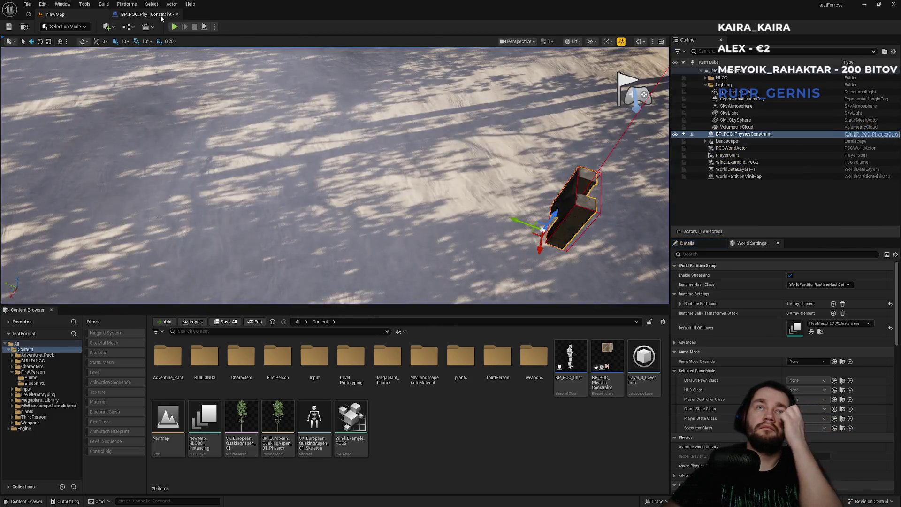
Bring up the BP_POC_PhysicsConstraint blueprint tab.
{"action": "left_click", "coordinate": [161, 16]}
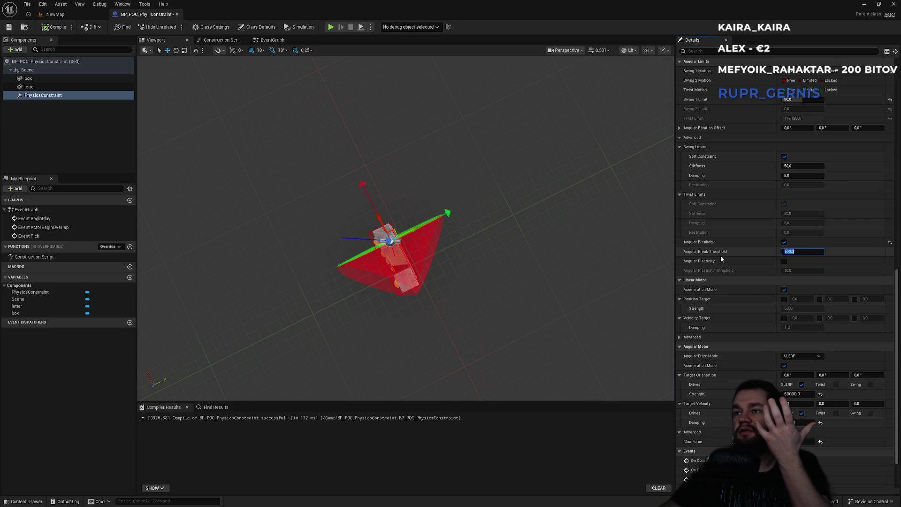
Filter Details for 'brea', swap Angular Breakable for Linear Breakable, then playtest NewMap.
{"action": "left_click", "coordinate": [679, 337]}
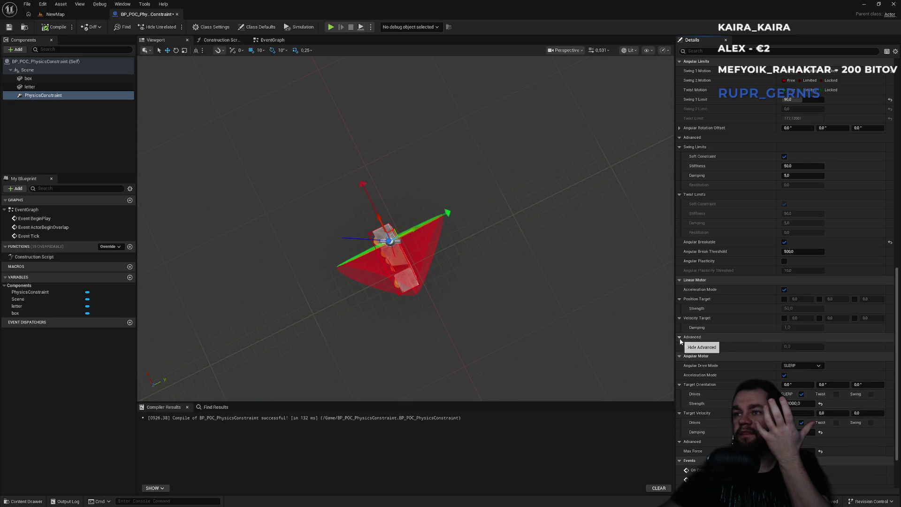
{"action": "left_click", "coordinate": [680, 339]}
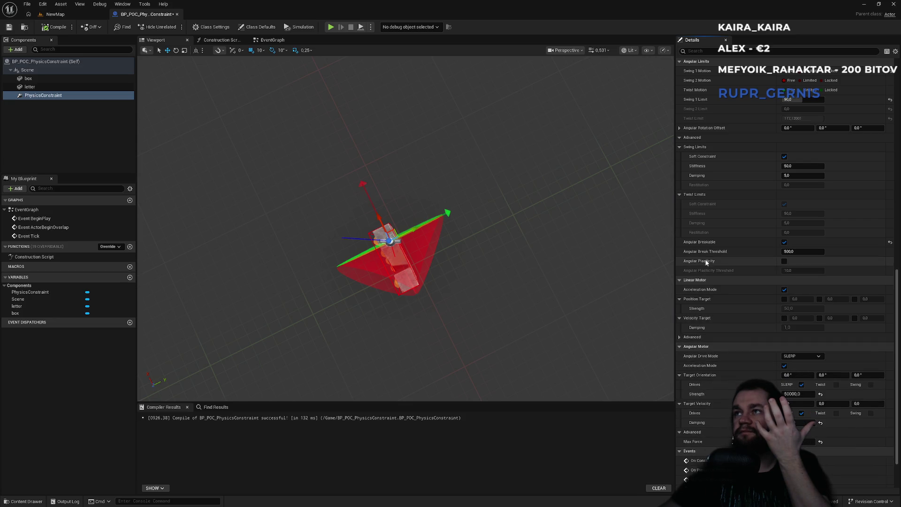
{"action": "scroll", "coordinate": [706, 262], "scroll_direction": "up", "scroll_amount": 5}
{"action": "scroll", "coordinate": [707, 262], "scroll_direction": "up", "scroll_amount": 7}
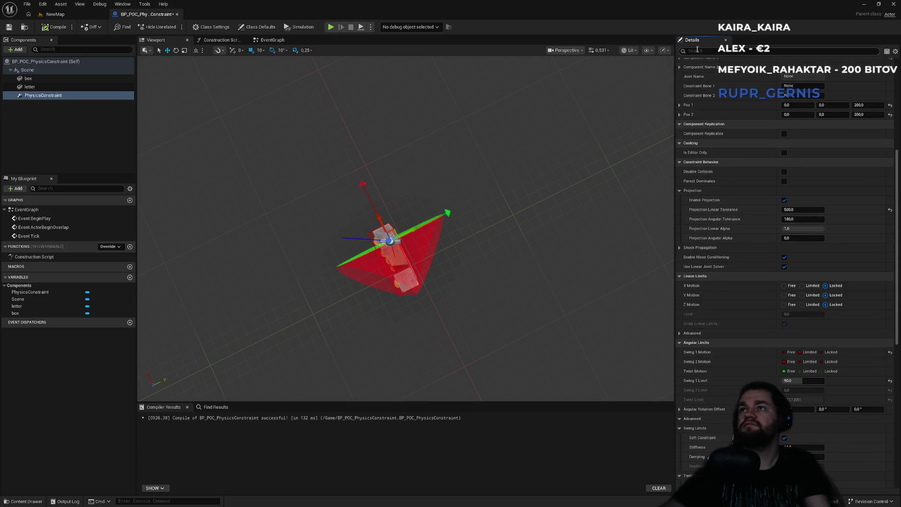
{"action": "type", "text": "brea"}
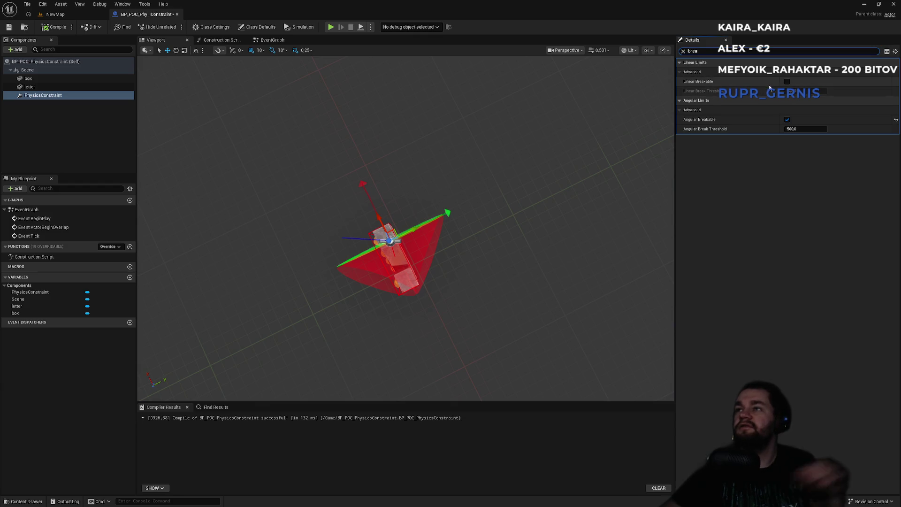
{"action": "left_click", "coordinate": [788, 119]}
{"action": "left_click", "coordinate": [787, 81]}
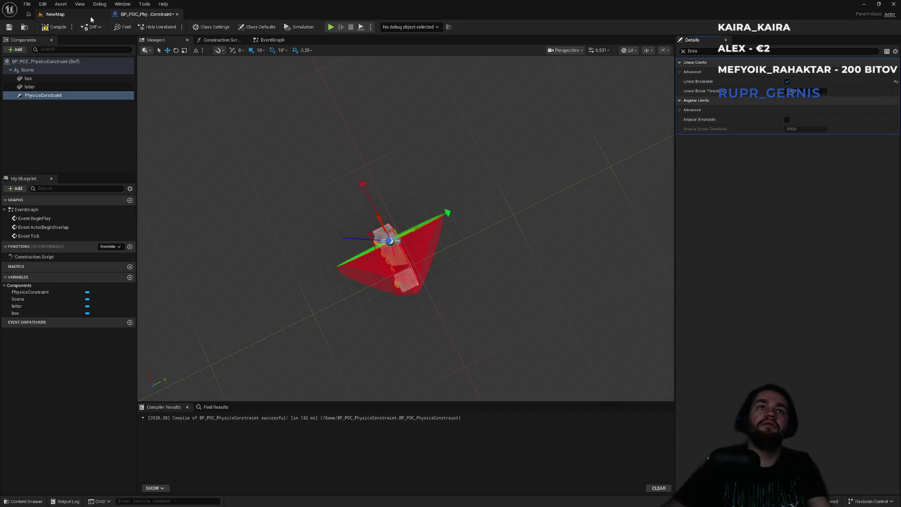
{"action": "left_click", "coordinate": [55, 14]}
{"action": "key", "text": "alt+p"}
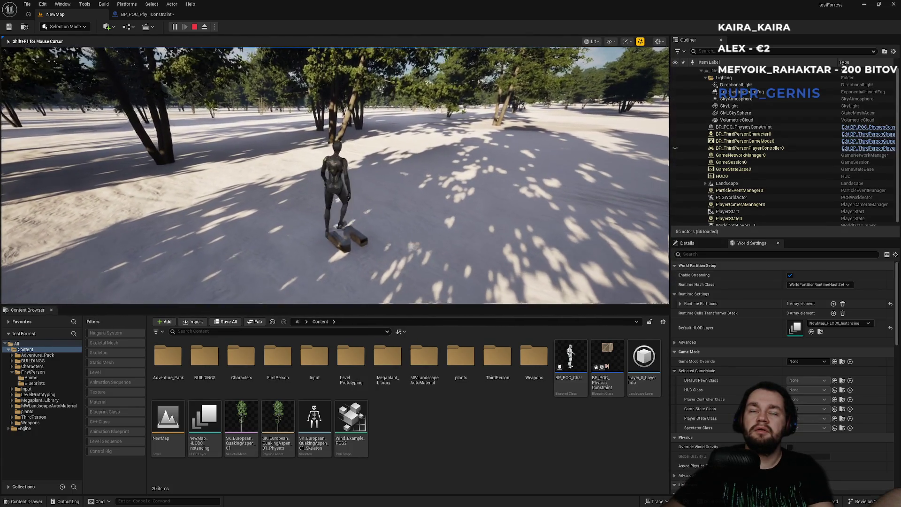
Stop the test, check the 3000 Linear Break Threshold, and run another NewMap playtest.
{"action": "key", "text": "Escape"}
{"action": "left_click", "coordinate": [794, 91]}
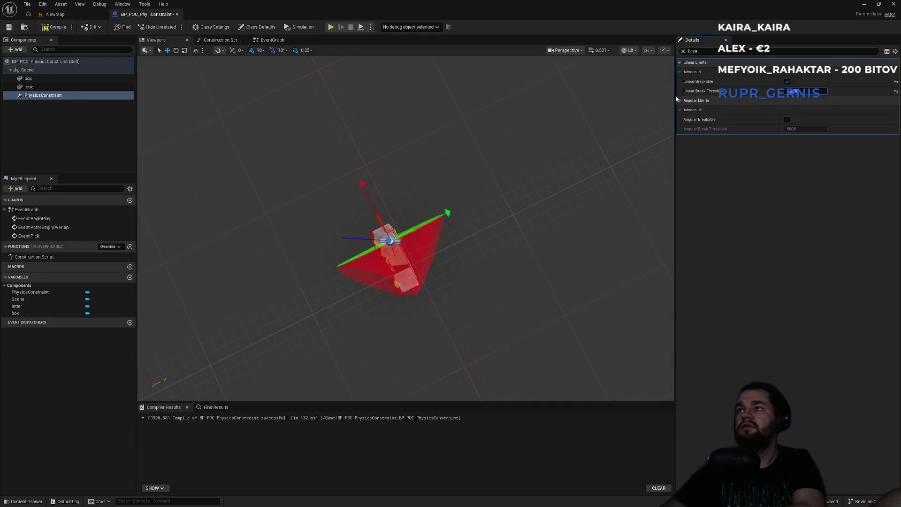
{"action": "left_click", "coordinate": [55, 14]}
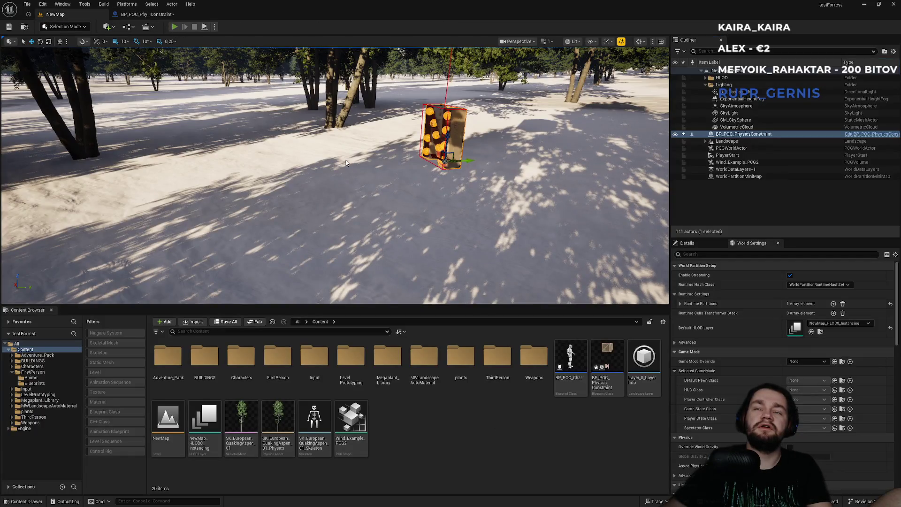
{"action": "key", "text": "alt+p"}
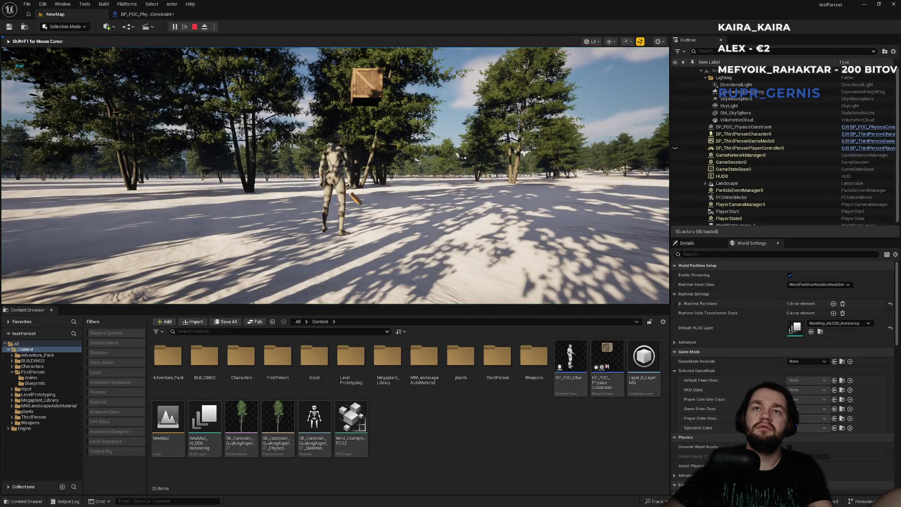
{"action": "key", "text": "Escape"}
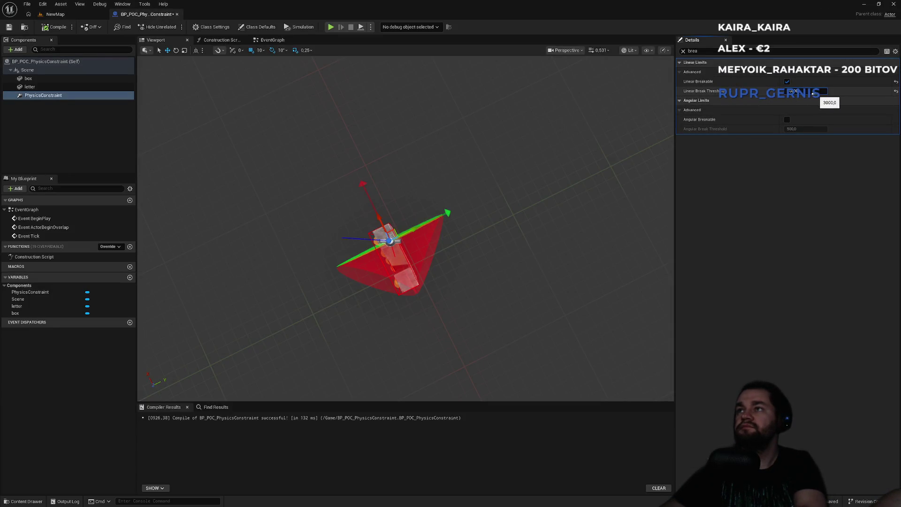
{"action": "left_click", "coordinate": [86, 15]}
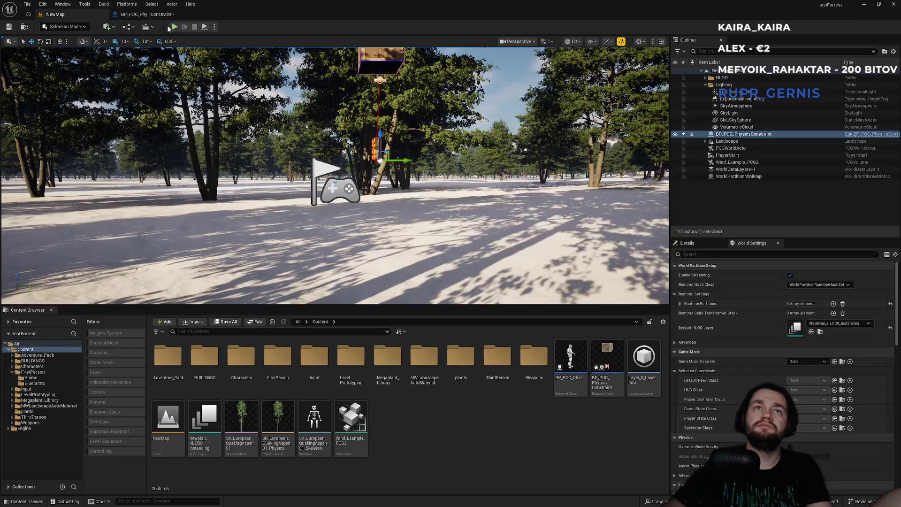
Run two quick playtests toward the hanging letter, checking the blueprint between them.
{"action": "left_click", "coordinate": [174, 27]}
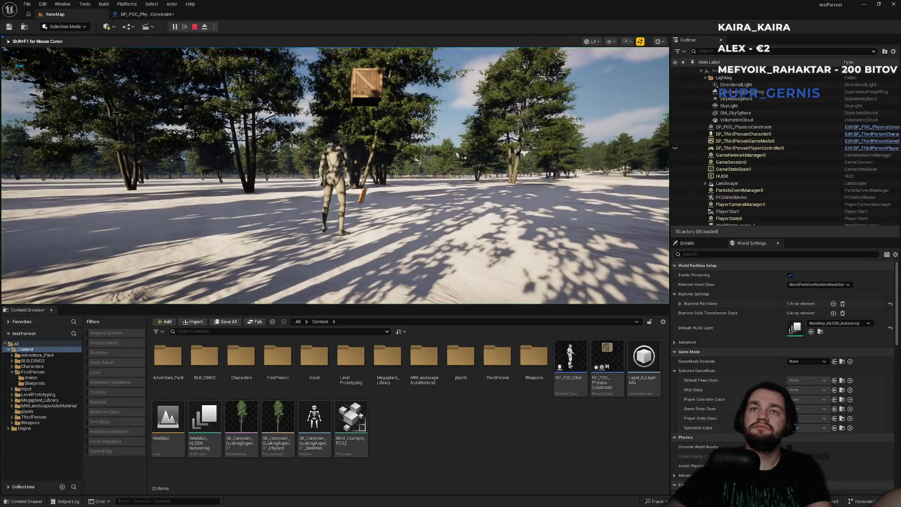
{"action": "key", "text": "Escape"}
{"action": "left_click", "coordinate": [146, 14]}
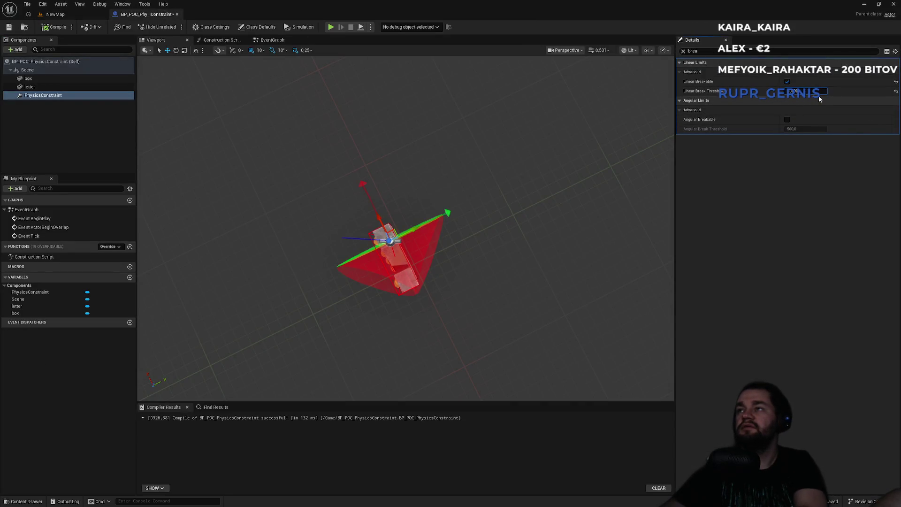
{"action": "left_click", "coordinate": [55, 14]}
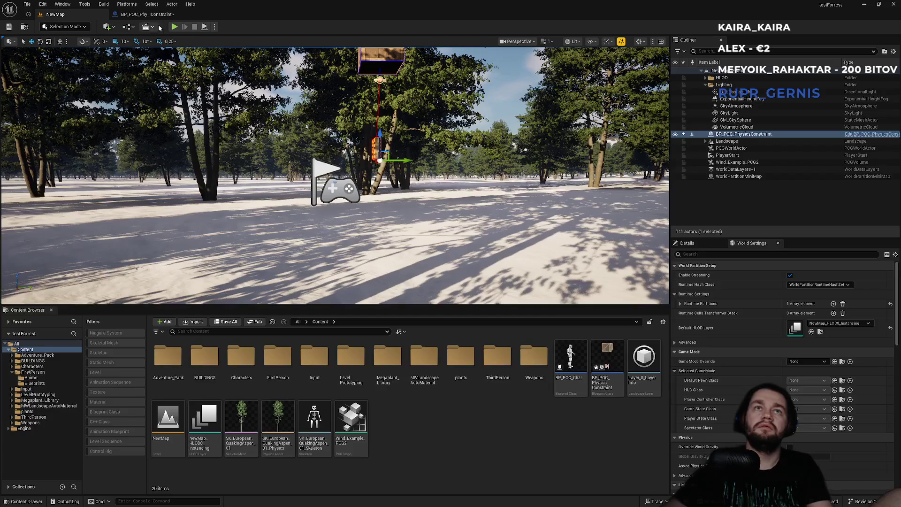
{"action": "key", "text": "alt+p"}
{"action": "key", "text": "w"}
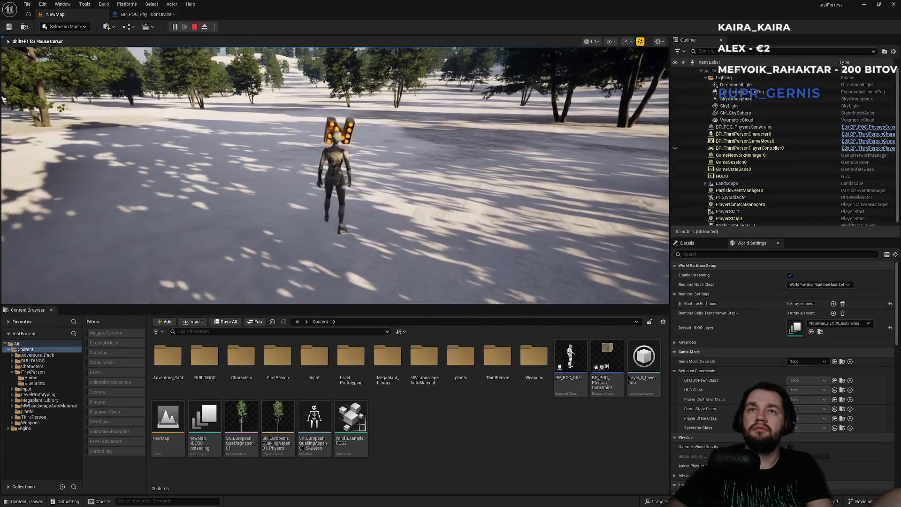
{"action": "key", "text": "a"}
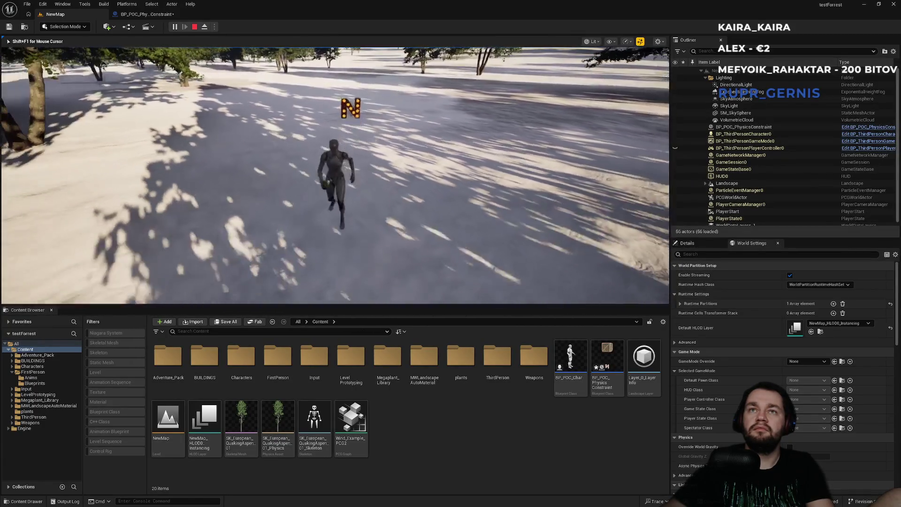
{"action": "key", "text": "shift+F1"}
{"action": "left_click", "coordinate": [152, 16]}
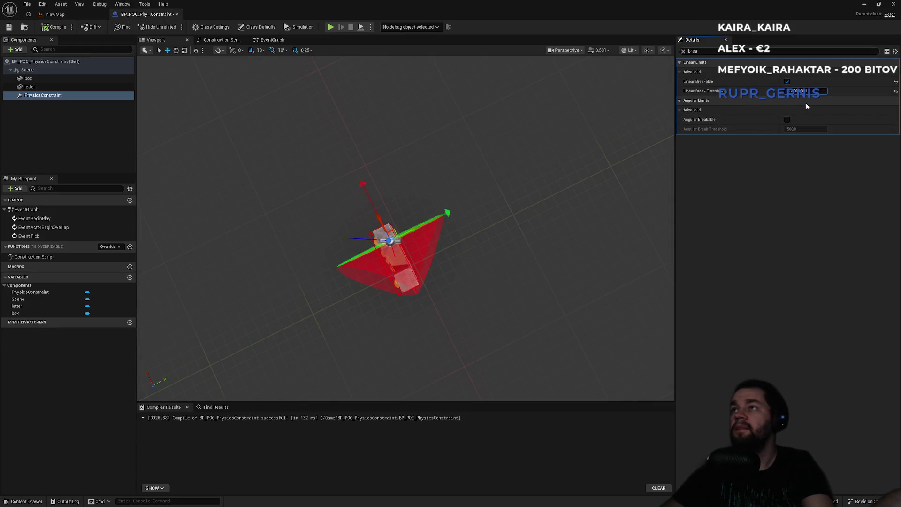
Playtest again until the N letter breaks loose and falls onto the snow.
{"action": "left_click", "coordinate": [55, 14]}
{"action": "left_click", "coordinate": [171, 27]}
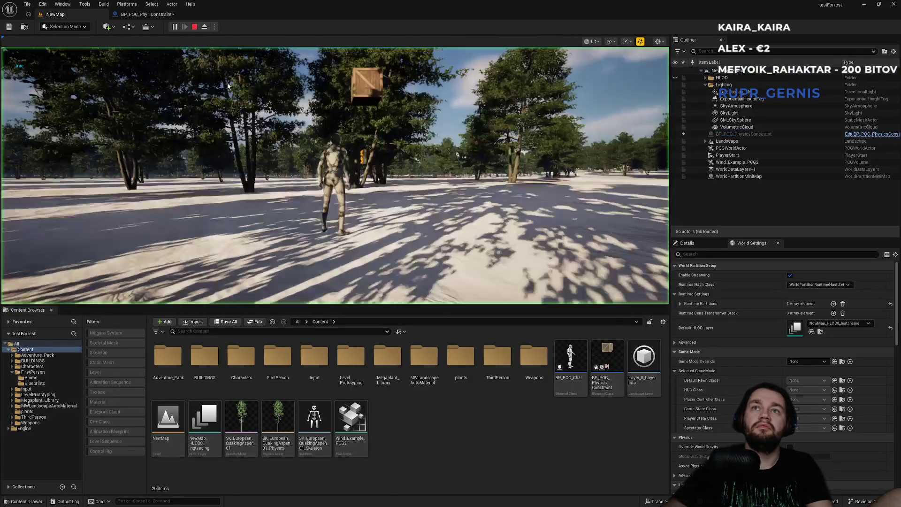
{"action": "key", "text": "Escape"}
{"action": "left_click", "coordinate": [145, 15]}
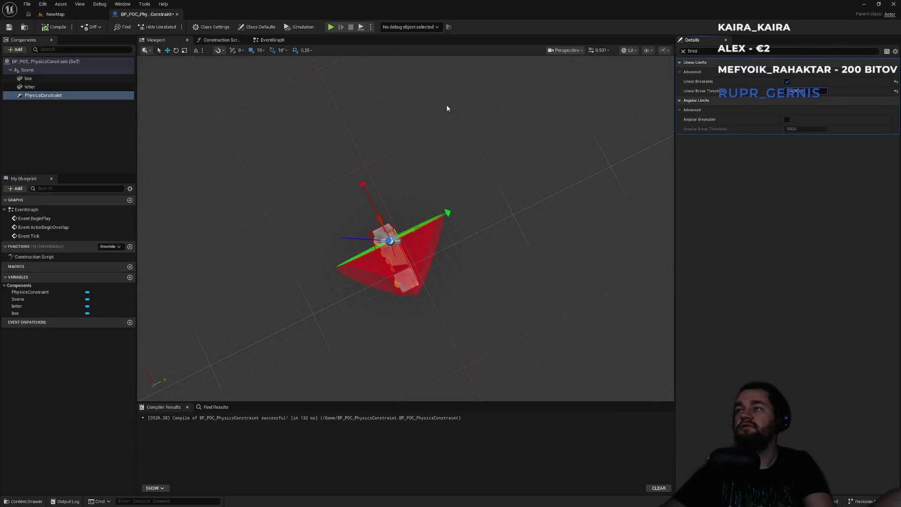
{"action": "left_click", "coordinate": [55, 14]}
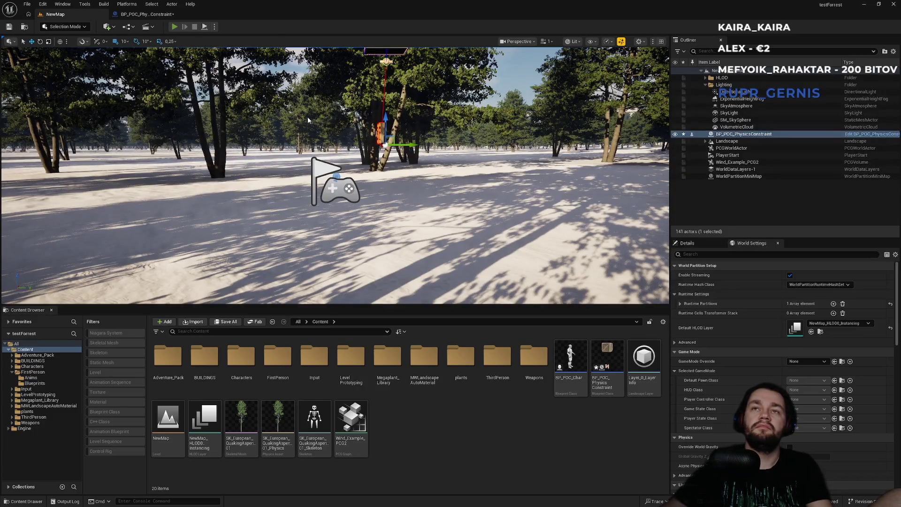
{"action": "key", "text": "alt+p"}
{"action": "key", "text": "w"}
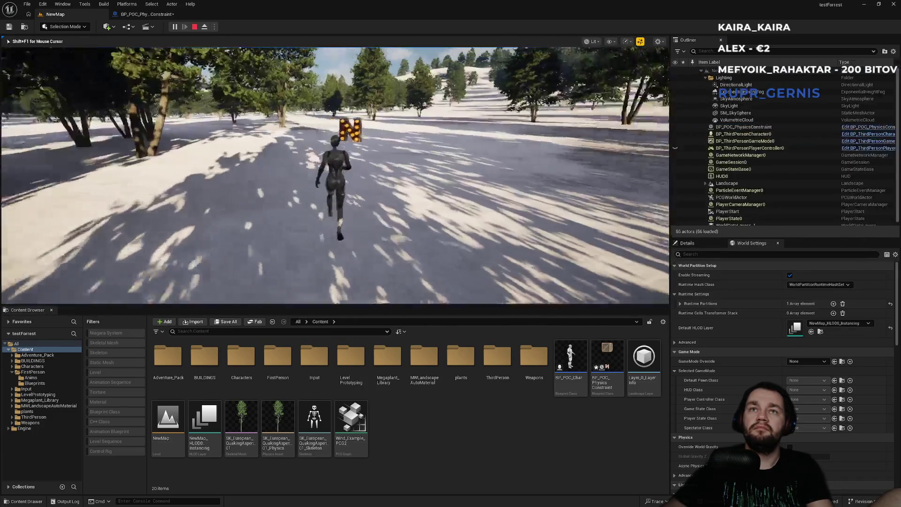
{"action": "key", "text": "w"}
{"action": "key", "text": "w"}
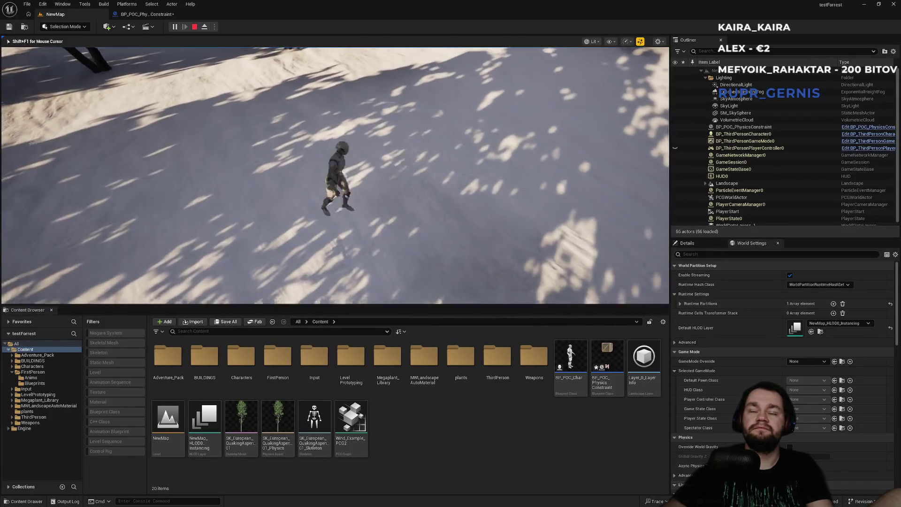
{"action": "key", "text": "w"}
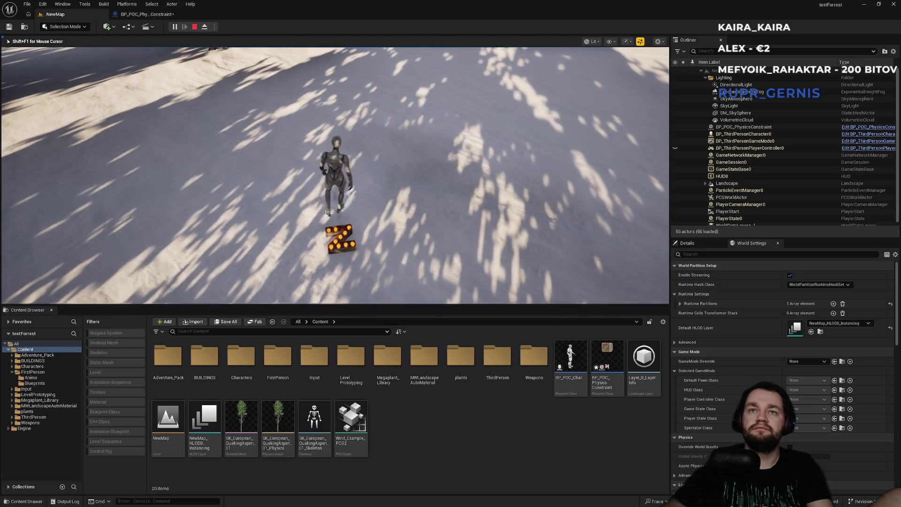
{"action": "key", "text": "Escape"}
{"action": "left_click", "coordinate": [147, 14]}
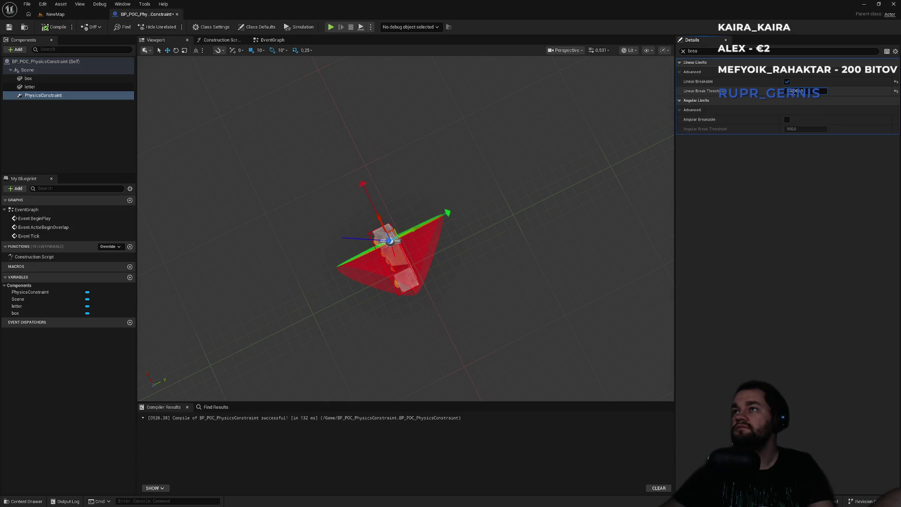
Run one more short playtest of the forest level.
{"action": "left_click", "coordinate": [55, 14]}
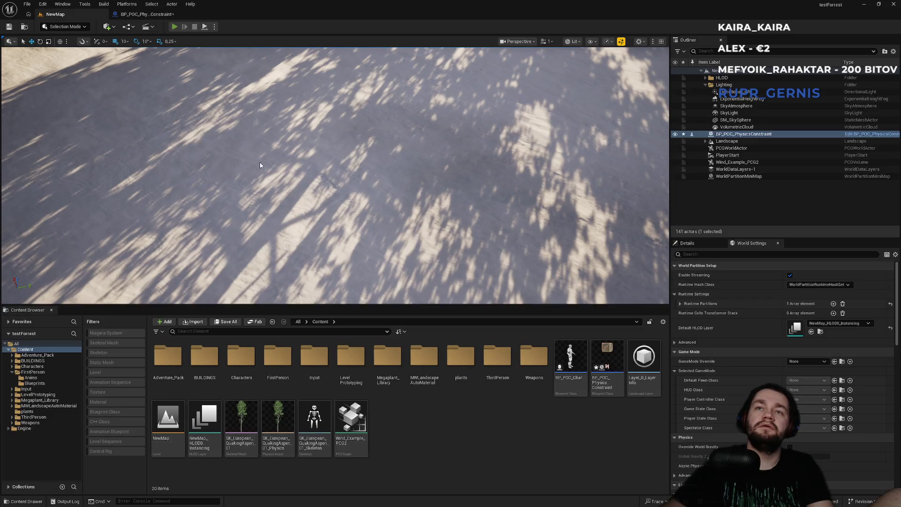
{"action": "key", "text": "alt+p"}
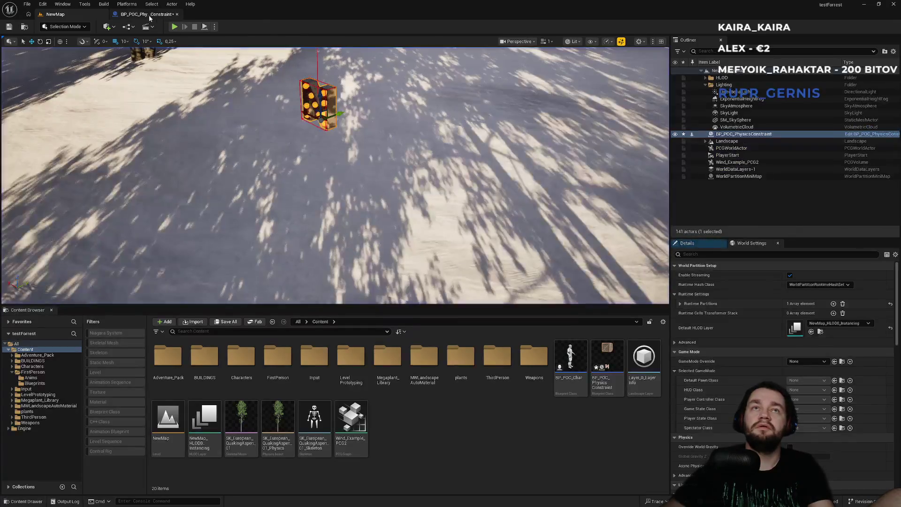
{"action": "key", "text": "Escape"}
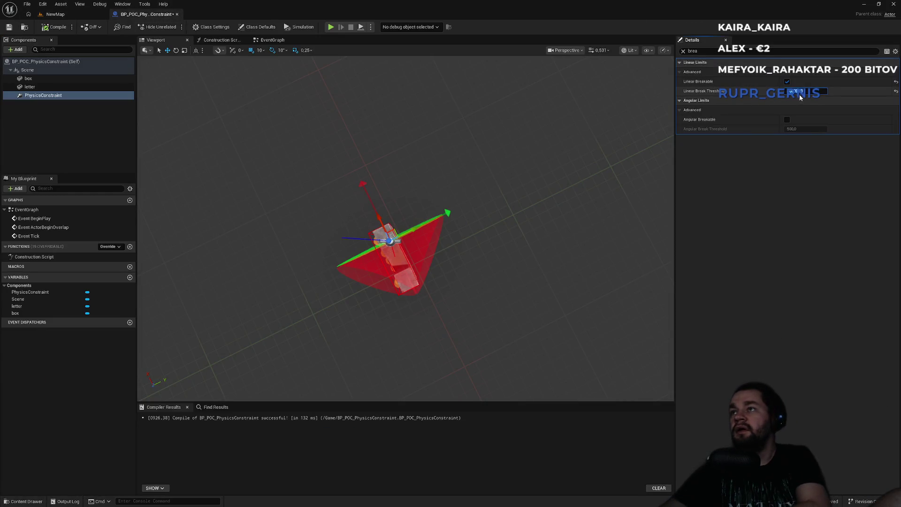
Play-test the forest level, run the character at the hanging N letter, then check its blueprint.
{"action": "left_click", "coordinate": [77, 15]}
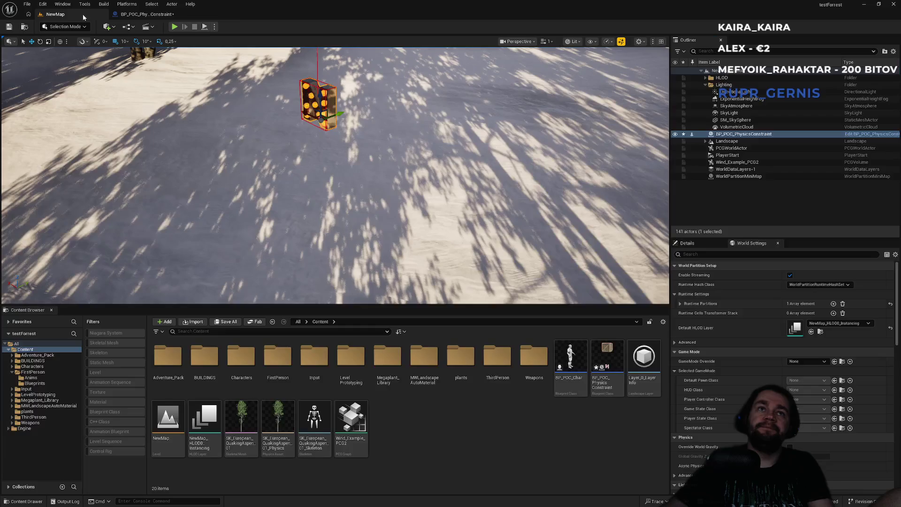
{"action": "key", "text": "alt+p"}
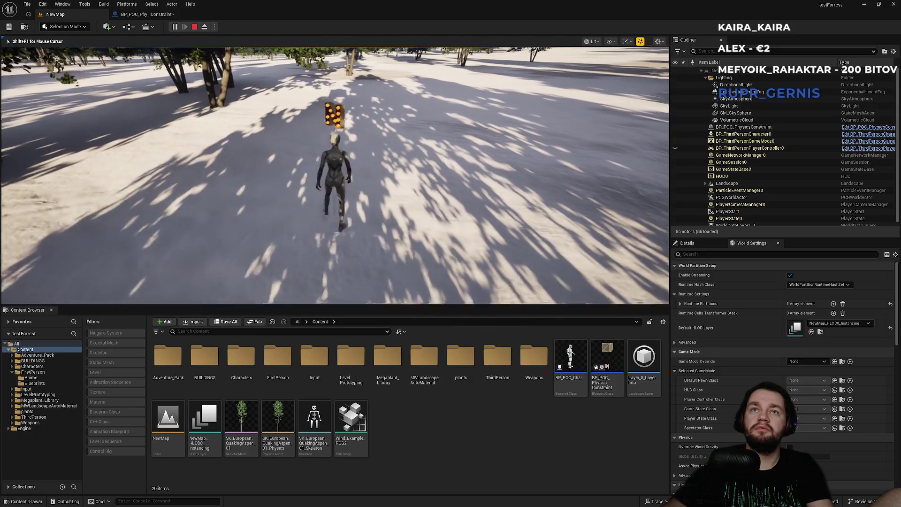
{"action": "key", "text": "w"}
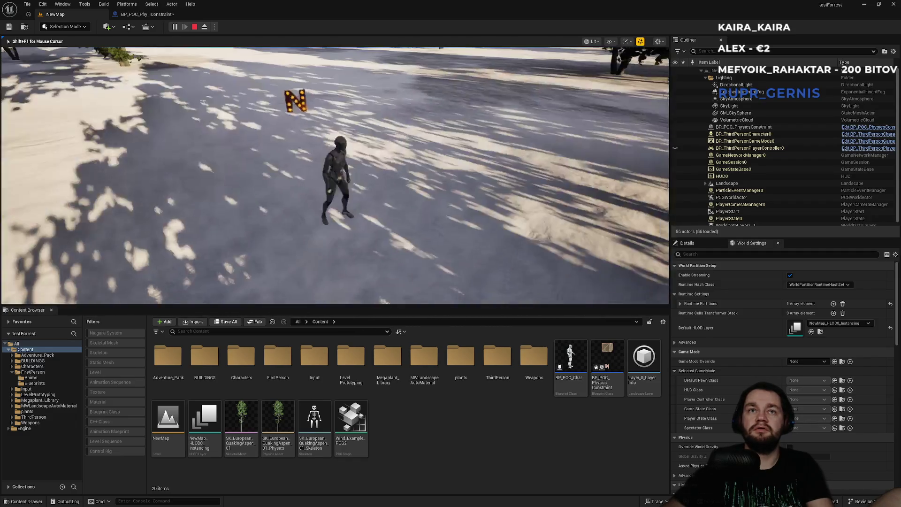
{"action": "left_click", "coordinate": [145, 14]}
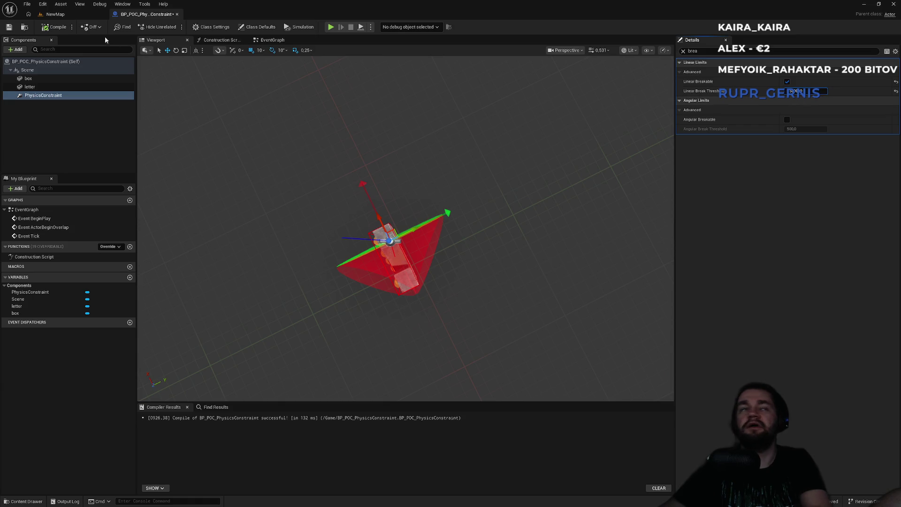
Return to the forest level and play again, running into the letter to knock it off.
{"action": "left_click", "coordinate": [76, 15]}
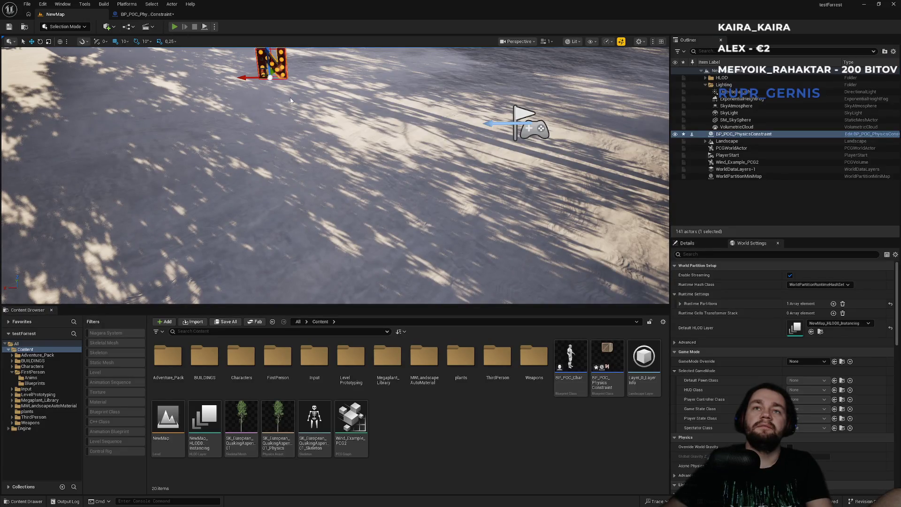
{"action": "key", "text": "alt+p"}
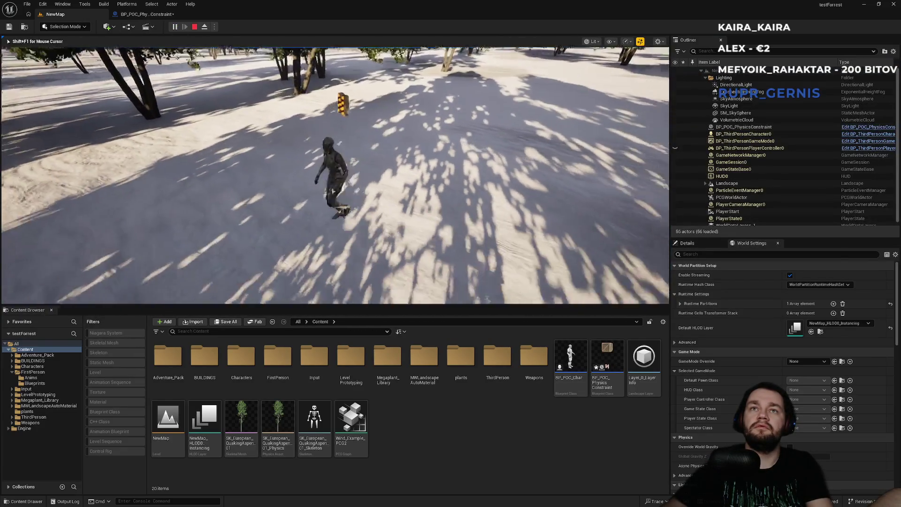
{"action": "key", "text": "w"}
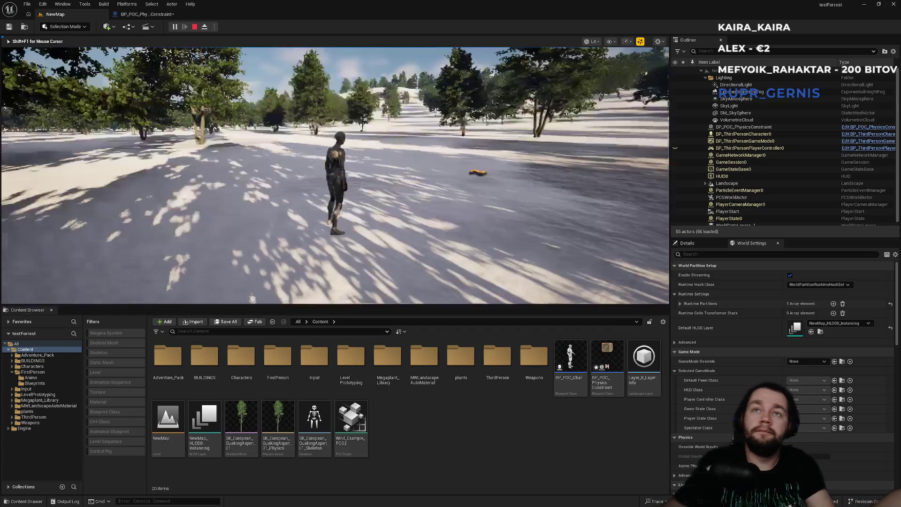
In a full-screen play test, run the character across the snow to the golden N letter.
{"action": "key", "text": "F11"}
{"action": "key", "text": "w"}
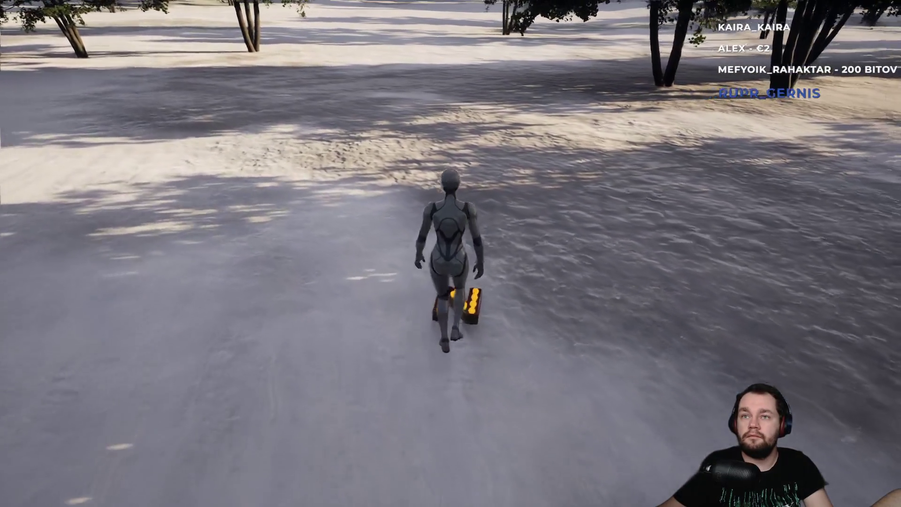
{"action": "key", "text": "w"}
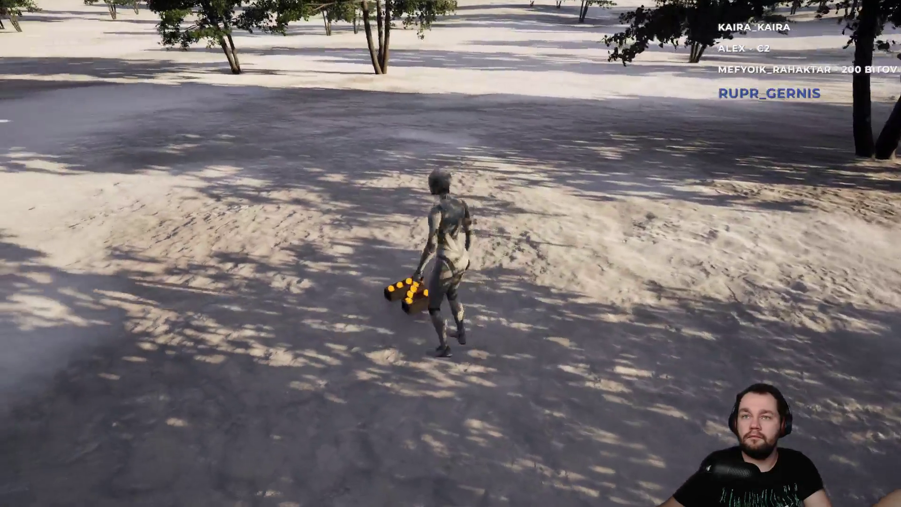
{"action": "key", "text": "w"}
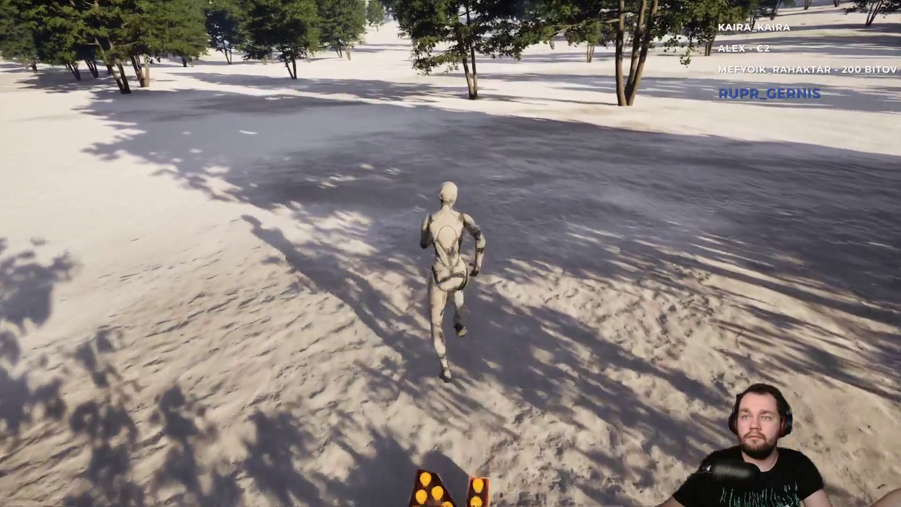
Pick up the orange N letter, carry it forward, drop it, then stop the play session.
{"action": "key", "text": "e"}
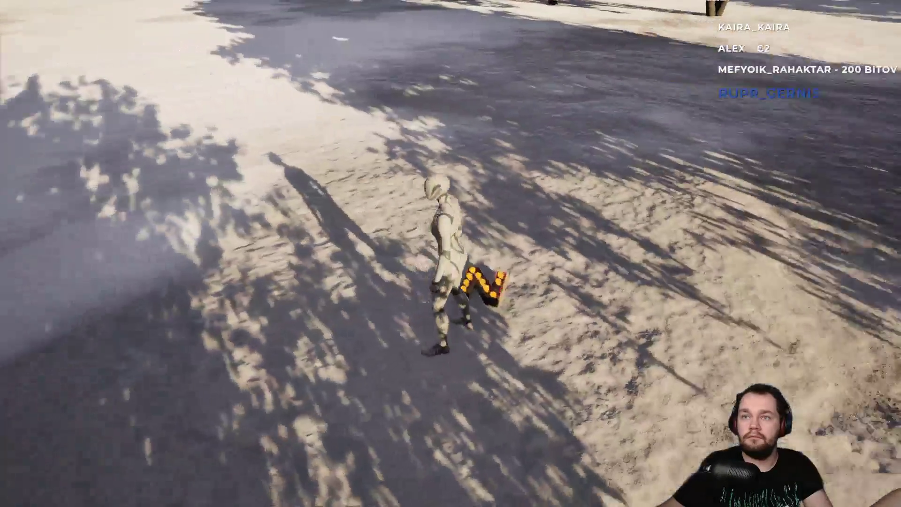
{"action": "key", "text": "w"}
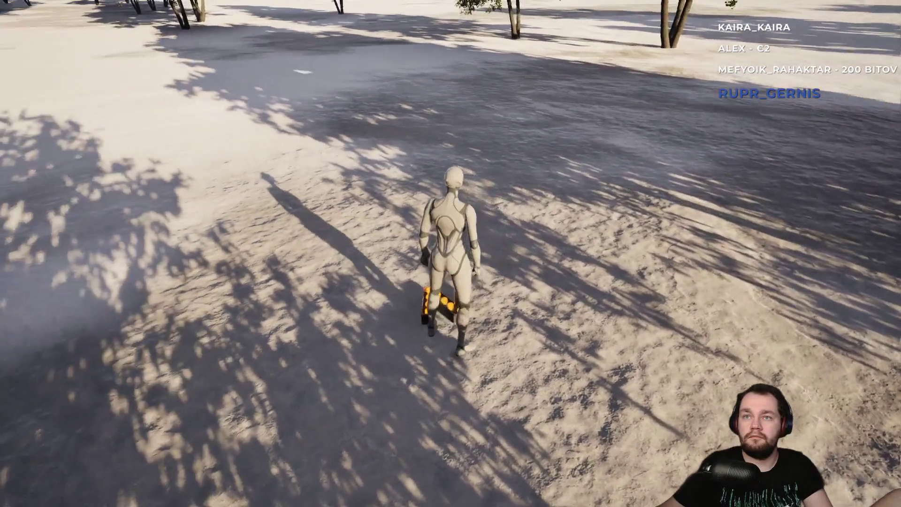
{"action": "key", "text": "e"}
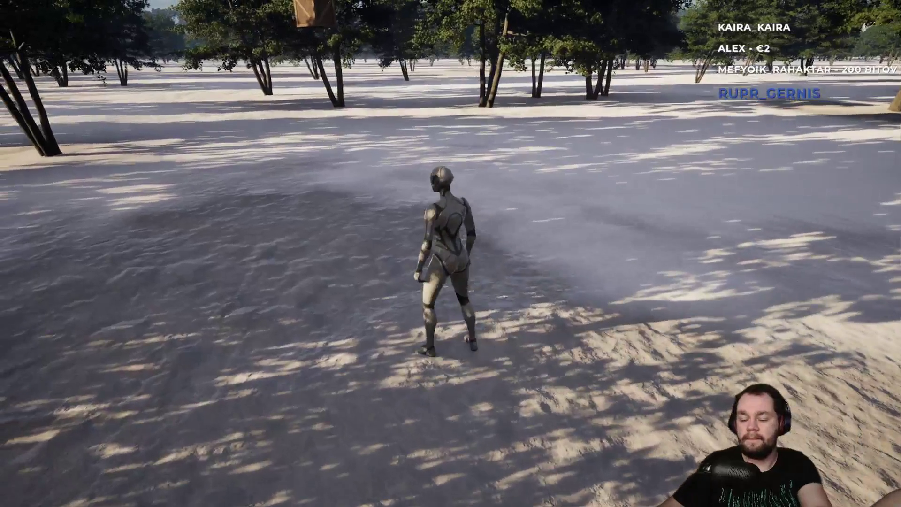
{"action": "key", "text": "Escape"}
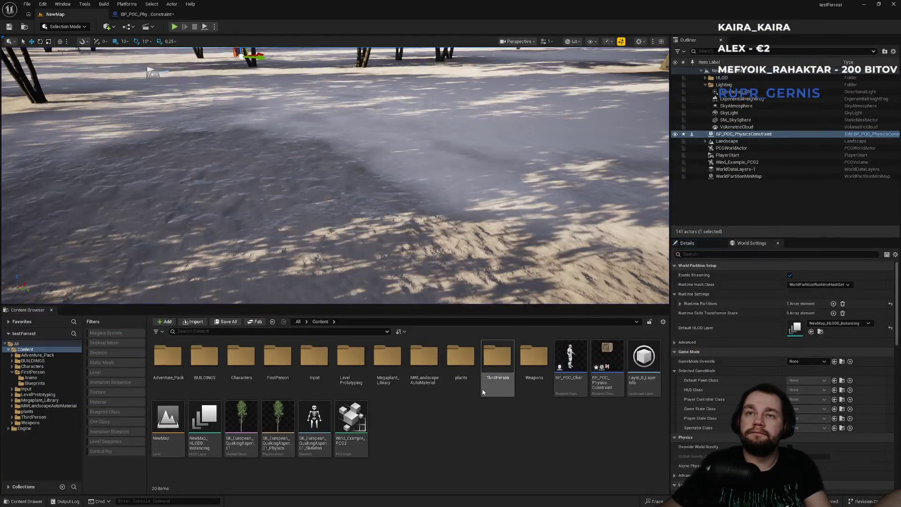
{"action": "key", "text": "alt+Tab"}
{"action": "key", "text": "Tab"}
{"action": "key", "text": "Tab"}
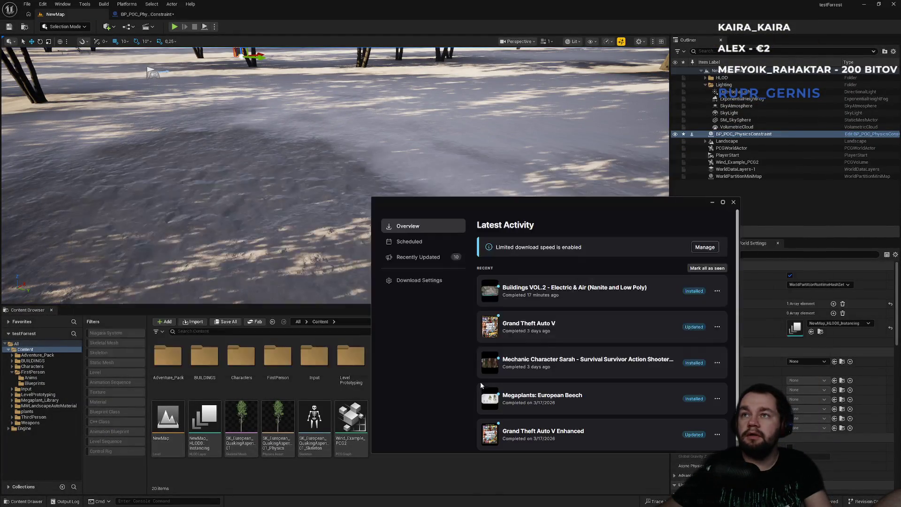
{"action": "left_click", "coordinate": [473, 477]}
{"action": "left_click", "coordinate": [168, 373]}
{"action": "double_click", "coordinate": [168, 375]}
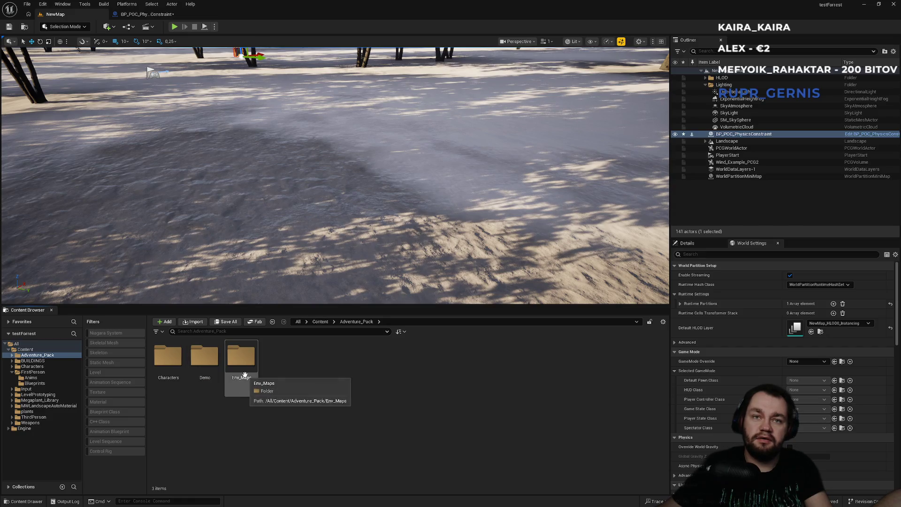
{"action": "left_click", "coordinate": [321, 322]}
{"action": "key", "text": "alt+Tab"}
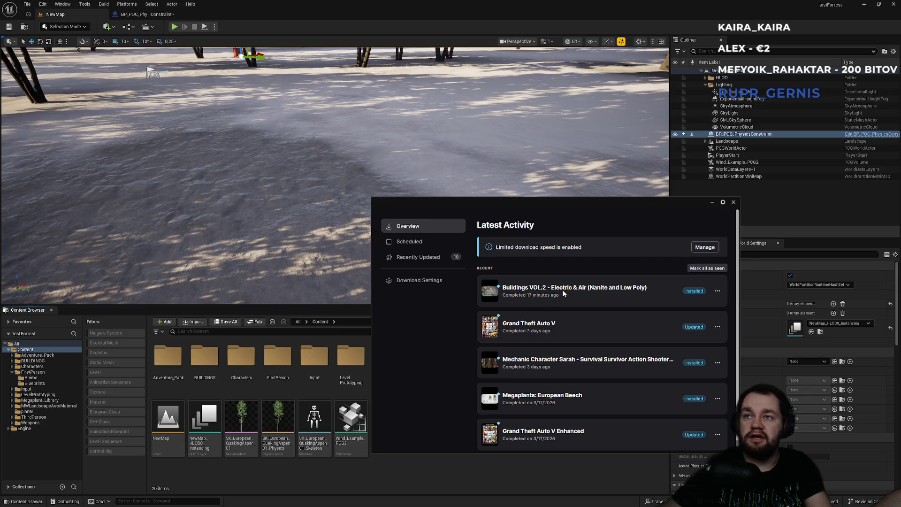
{"action": "left_click", "coordinate": [496, 467]}
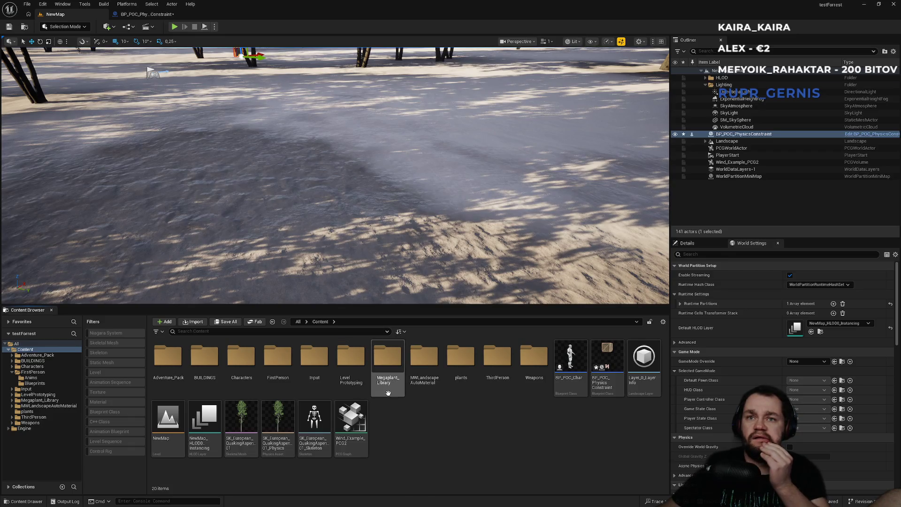
{"action": "double_click", "coordinate": [205, 363]}
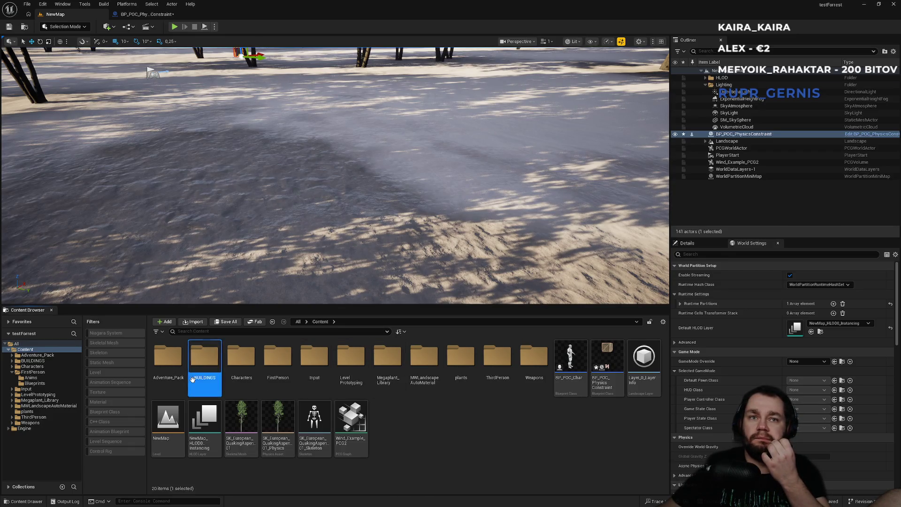
Browse into the VOL2_ElectricAir > Meshes > LP folder and pull the camera back toward the trees.
{"action": "double_click", "coordinate": [168, 366]}
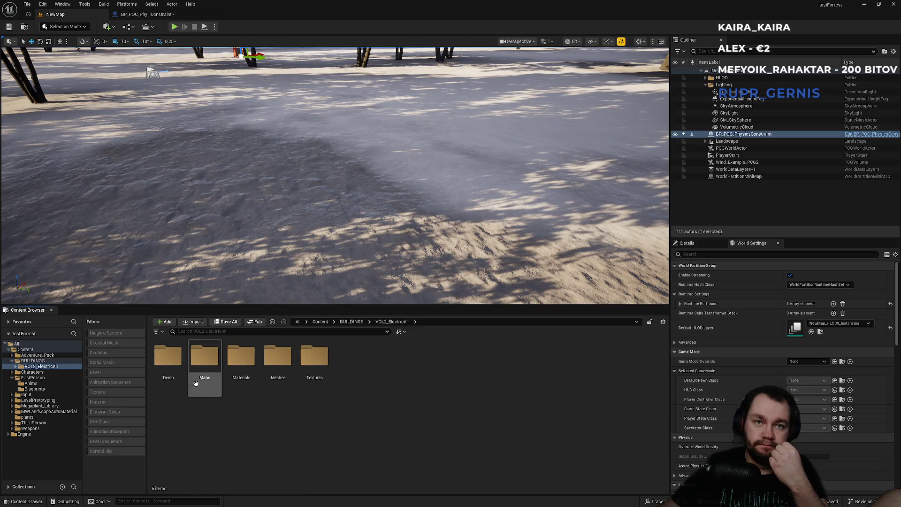
{"action": "double_click", "coordinate": [278, 386]}
{"action": "double_click", "coordinate": [168, 358]}
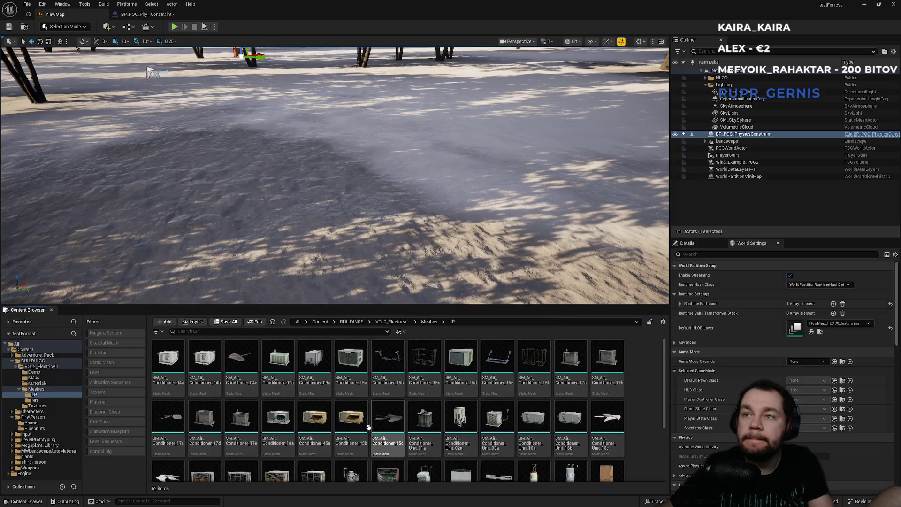
{"action": "scroll", "coordinate": [531, 446], "scroll_direction": "down", "scroll_amount": 2}
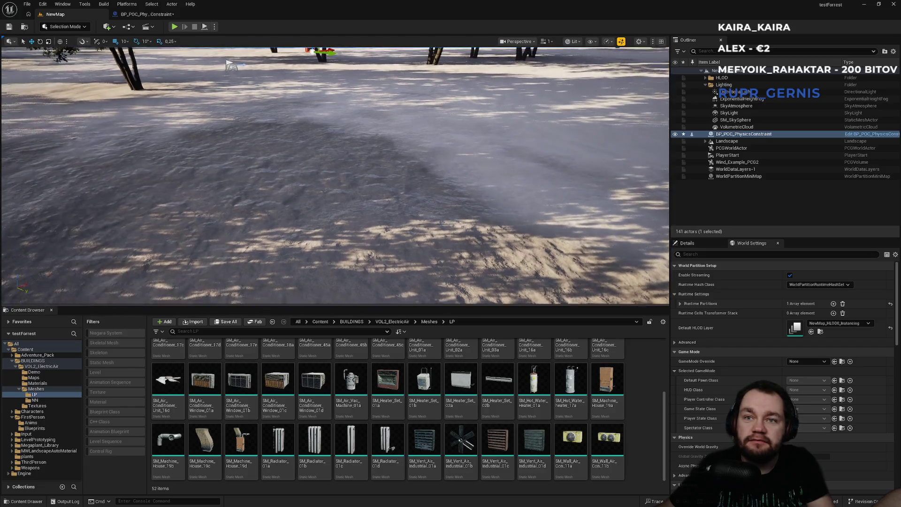
{"action": "scroll", "coordinate": [492, 268], "scroll_direction": "down", "scroll_amount": 10}
{"action": "left_click_drag", "start_coordinate": [382, 181], "coordinate": [382, 181]}
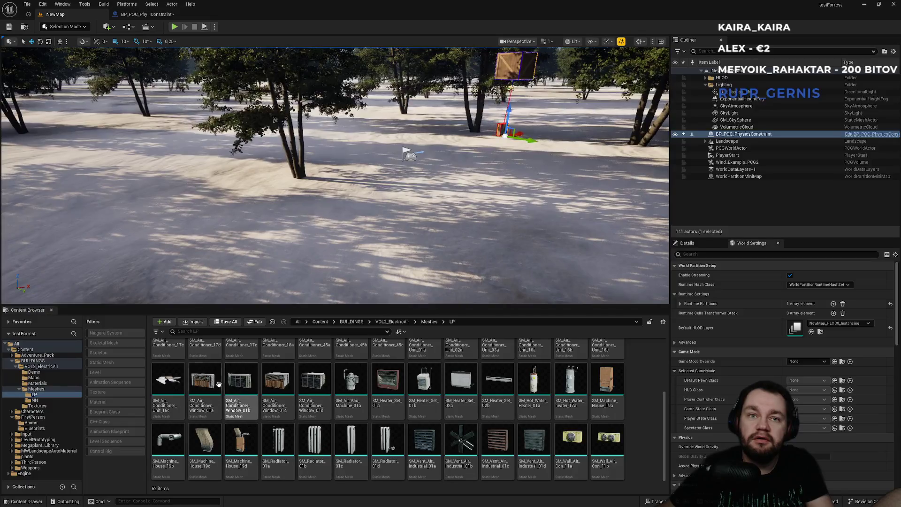
Place a window air conditioner on the snow, frame it, then delete it.
{"action": "left_click", "coordinate": [205, 382]}
{"action": "mouse_move", "coordinate": [419, 249]}
{"action": "left_mouse_down"}
{"action": "mouse_move", "coordinate": [402, 239]}
{"action": "mouse_move", "coordinate": [413, 243]}
{"action": "left_mouse_up"}
{"action": "key", "text": "f"}
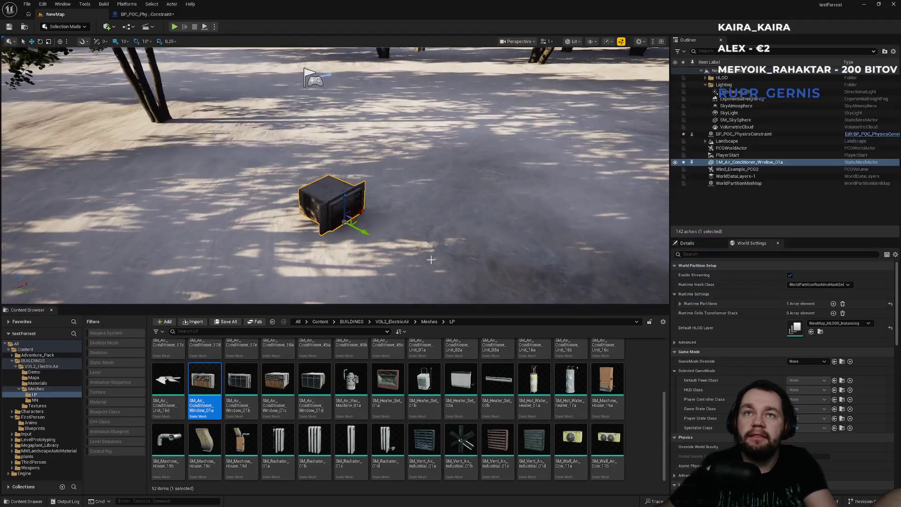
{"action": "key", "text": "Delete"}
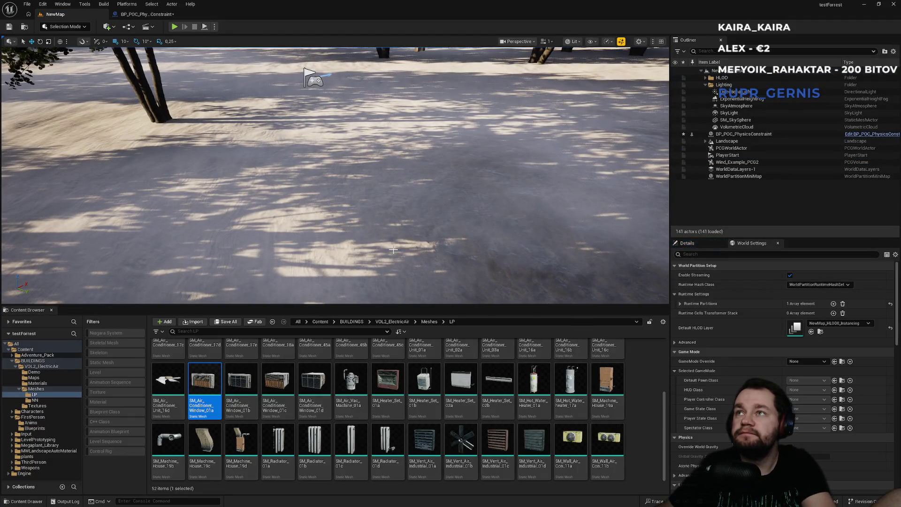
Try and delete a heater set, then place and frame the SM_Machine_House_19a cabinet.
{"action": "scroll", "coordinate": [405, 252], "scroll_direction": "down", "scroll_amount": 2}
{"action": "left_click_drag", "start_coordinate": [458, 380], "coordinate": [403, 236]}
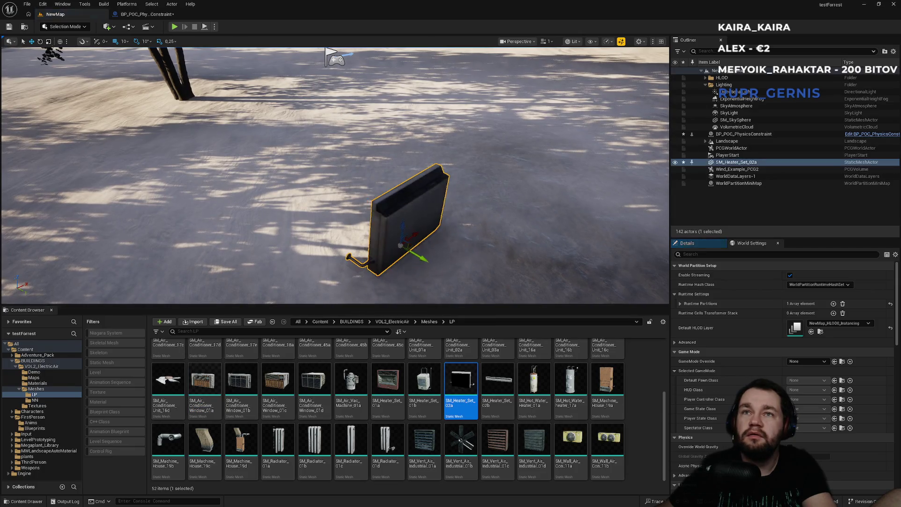
{"action": "scroll", "coordinate": [402, 237], "scroll_direction": "up", "scroll_amount": 3}
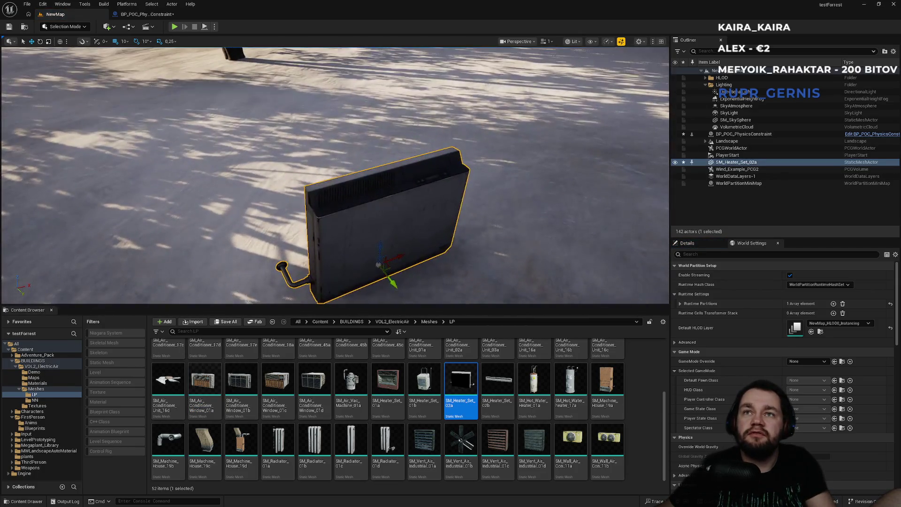
{"action": "key", "text": "Delete"}
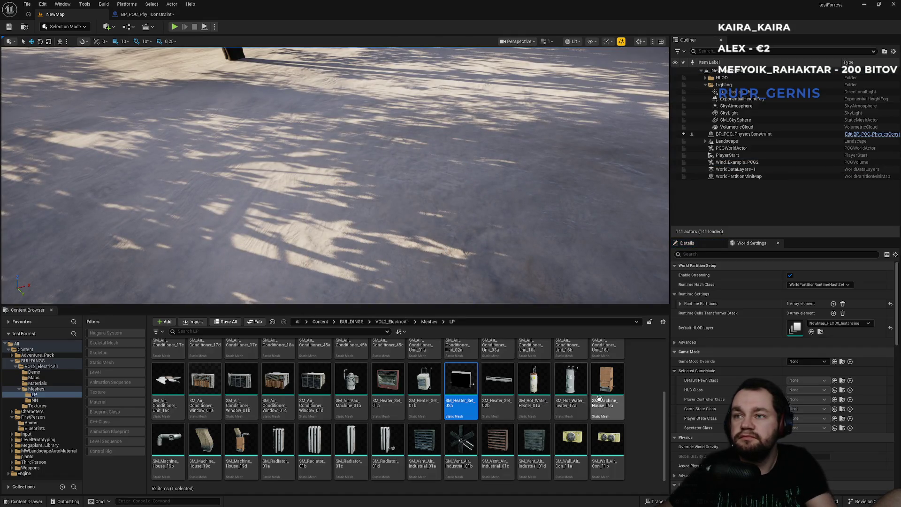
{"action": "mouse_move", "coordinate": [614, 390]}
{"action": "left_mouse_down"}
{"action": "mouse_move", "coordinate": [459, 255]}
{"action": "mouse_move", "coordinate": [462, 197]}
{"action": "mouse_move", "coordinate": [394, 217]}
{"action": "mouse_move", "coordinate": [258, 232]}
{"action": "left_mouse_up"}
{"action": "key", "text": "f"}
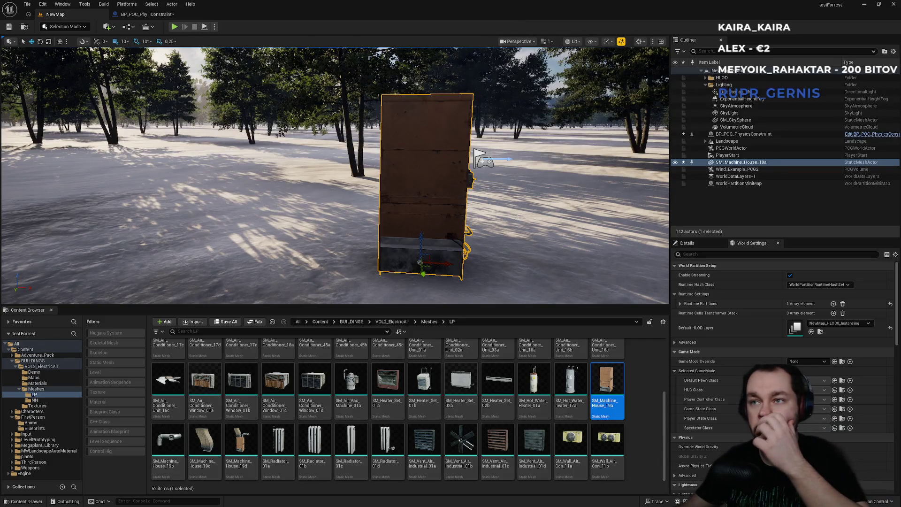
Place SM_Air_Conditioner_Unit_01a beside the cabinet, then delete it.
{"action": "scroll", "coordinate": [593, 370], "scroll_direction": "up", "scroll_amount": 1}
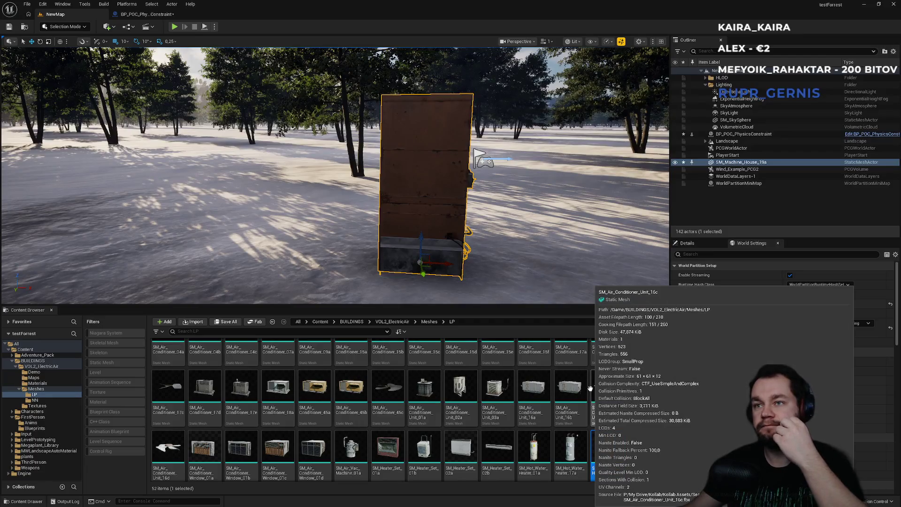
{"action": "mouse_move", "coordinate": [329, 211]}
{"action": "left_mouse_down"}
{"action": "mouse_move", "coordinate": [310, 192]}
{"action": "mouse_move", "coordinate": [273, 190]}
{"action": "left_mouse_up"}
{"action": "left_click", "coordinate": [425, 394]}
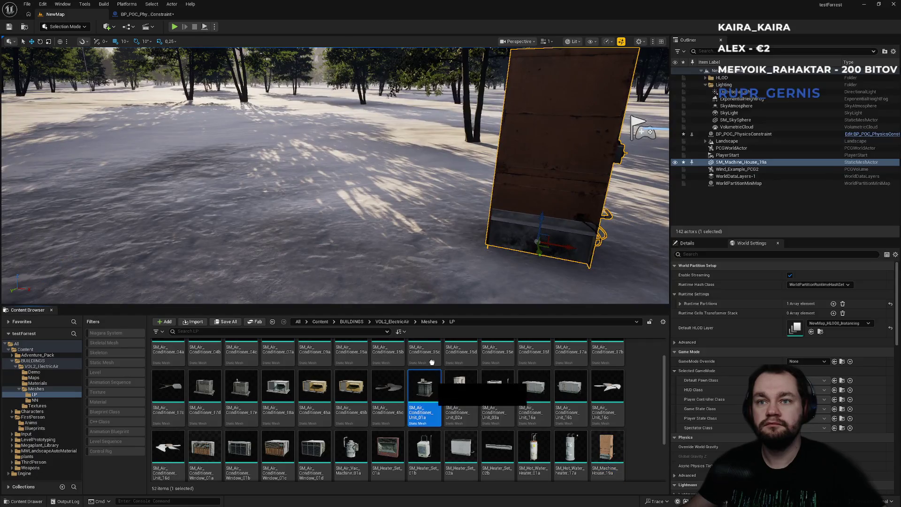
{"action": "mouse_move", "coordinate": [346, 246]}
{"action": "left_mouse_down"}
{"action": "mouse_move", "coordinate": [338, 206]}
{"action": "mouse_move", "coordinate": [338, 277]}
{"action": "left_mouse_up"}
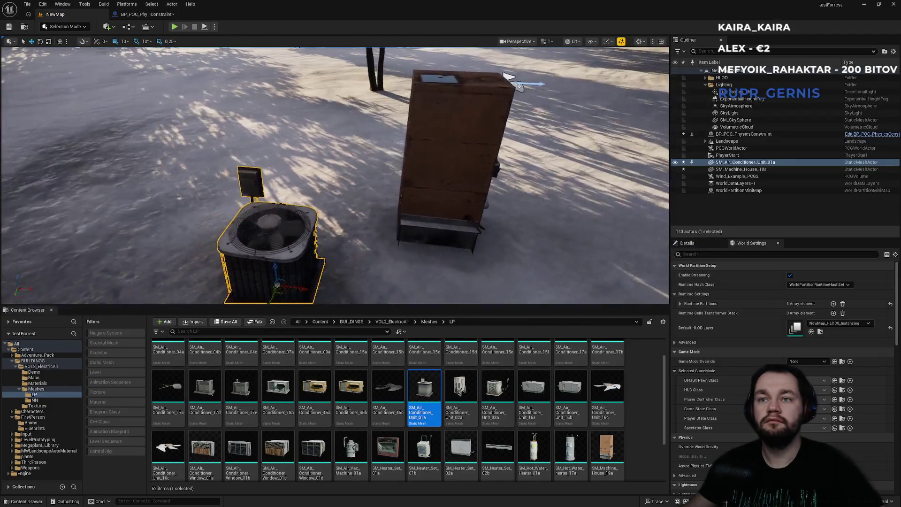
{"action": "key", "text": "Delete"}
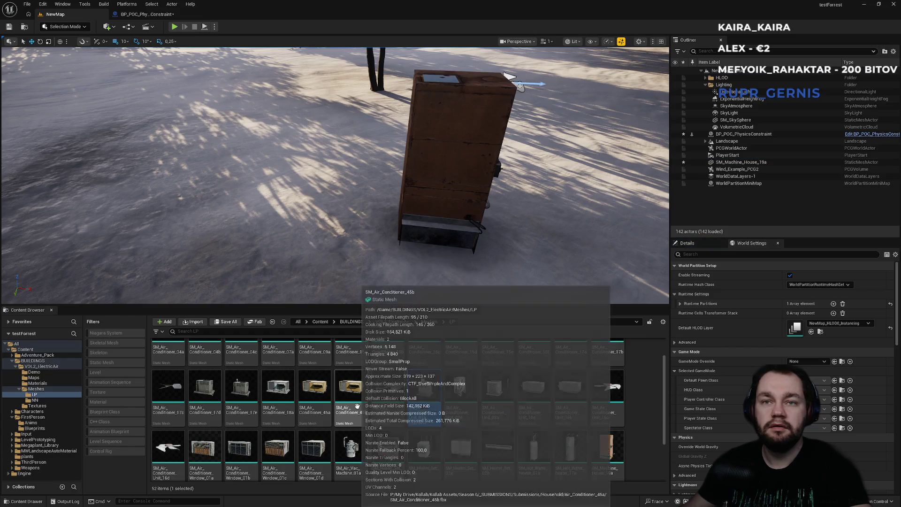
Go up to the Meshes folder and open the NN mesh folder.
{"action": "scroll", "coordinate": [488, 421], "scroll_direction": "up", "scroll_amount": 1}
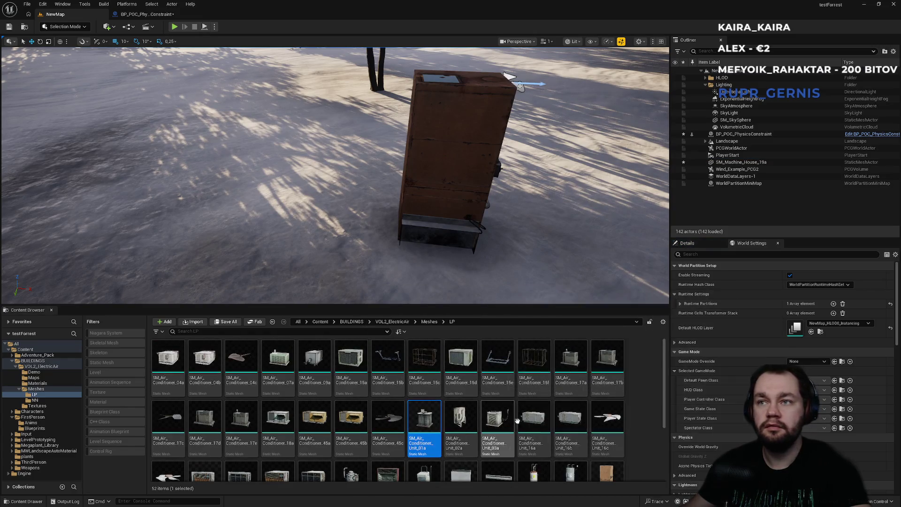
{"action": "scroll", "coordinate": [554, 425], "scroll_direction": "down", "scroll_amount": 1}
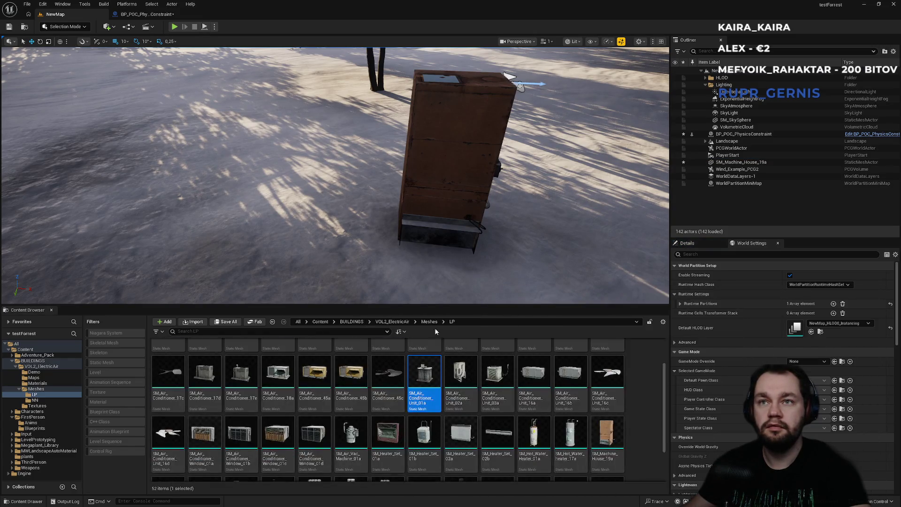
{"action": "left_click", "coordinate": [429, 321]}
{"action": "double_click", "coordinate": [205, 357]}
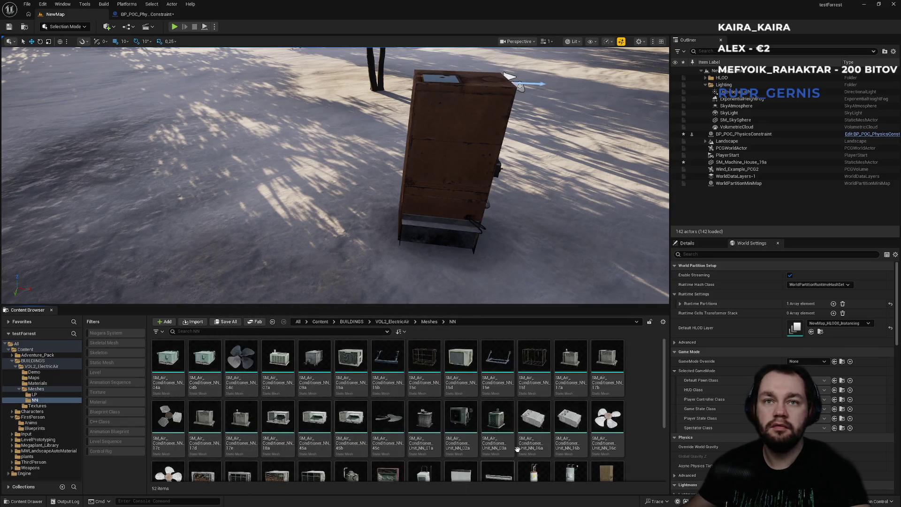
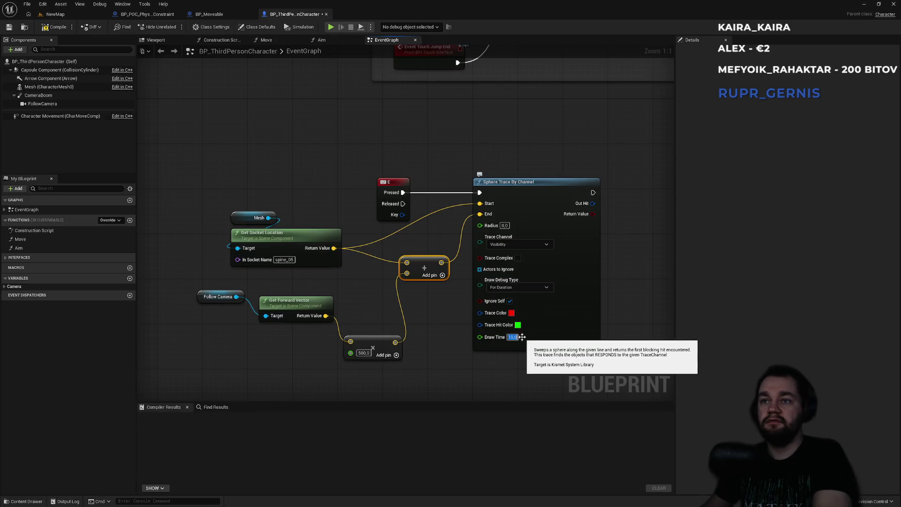
Give the Sphere Trace By Channel a radius of 25 and return to the NewMap level.
{"action": "left_click_drag", "start_coordinate": [606, 214], "coordinate": [543, 218]}
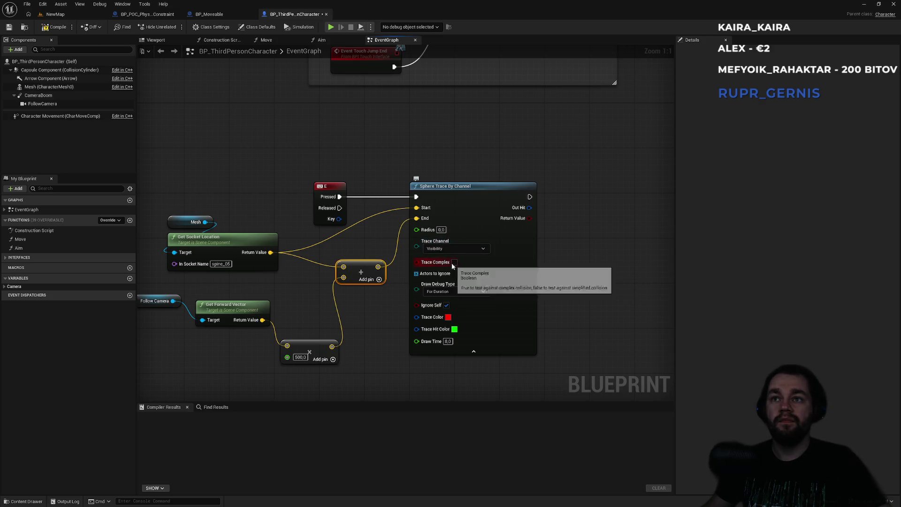
{"action": "left_click", "coordinate": [441, 230]}
{"action": "type", "text": "25"}
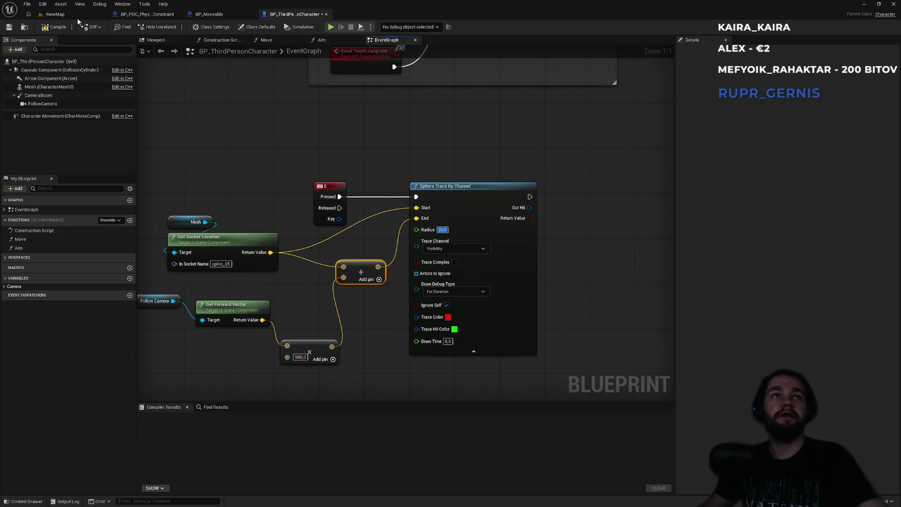
{"action": "left_click", "coordinate": [55, 14]}
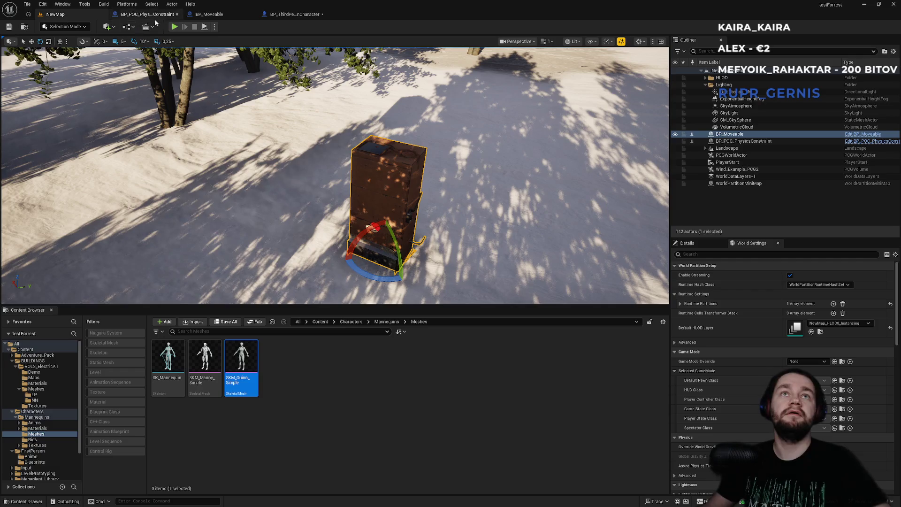
Playtest by running the character around the crate to watch the debug sphere traces, then reopen BP_ThirdPersonCharacter.
{"action": "left_click", "coordinate": [174, 27]}
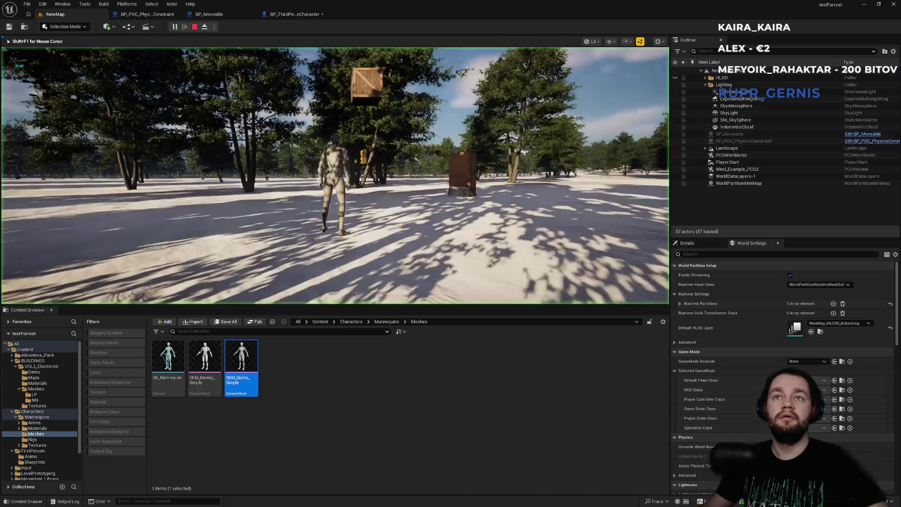
{"action": "key", "text": "w"}
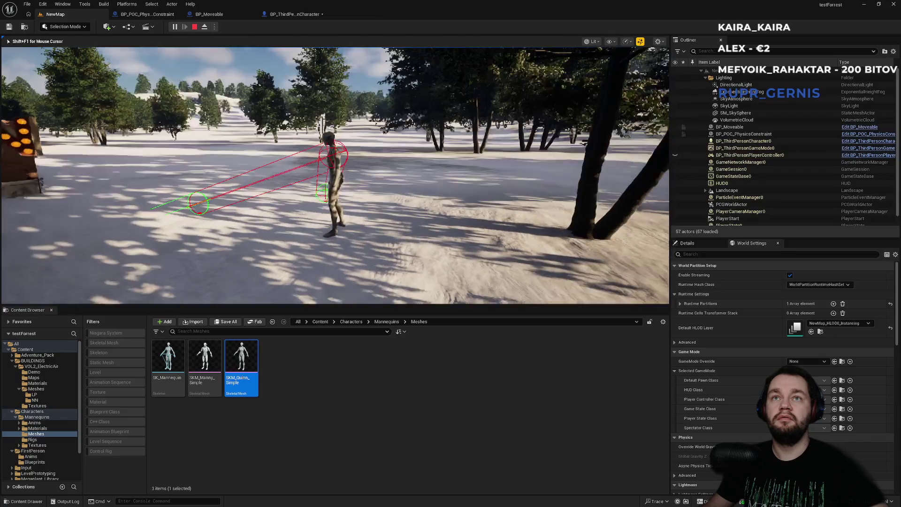
{"action": "key", "text": "w"}
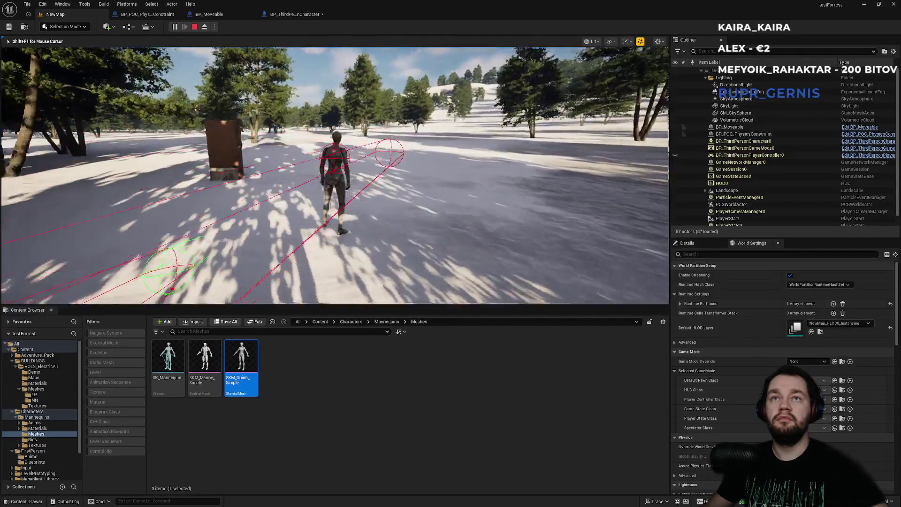
{"action": "key", "text": "w"}
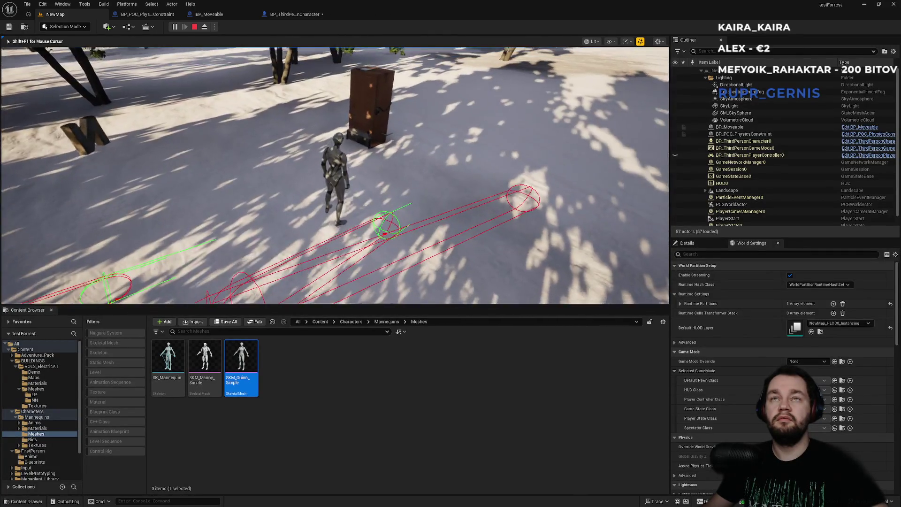
{"action": "key", "text": "w"}
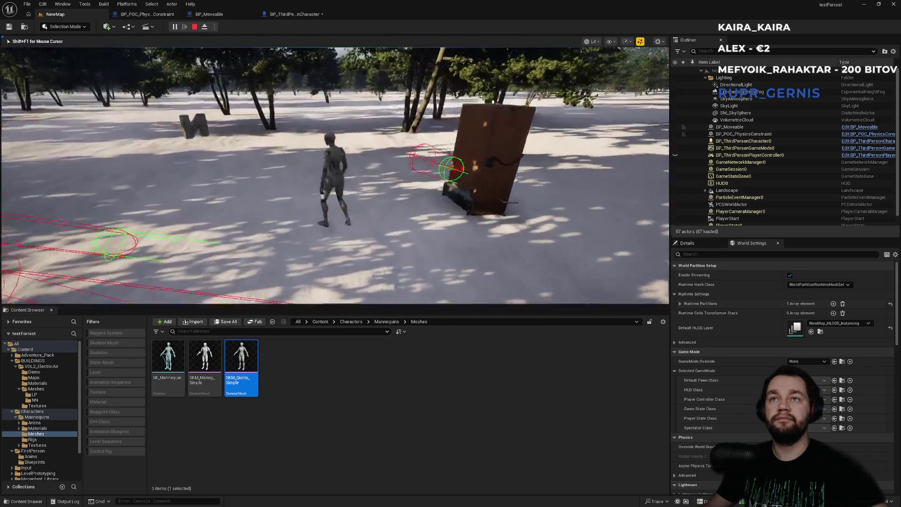
{"action": "key", "text": "w"}
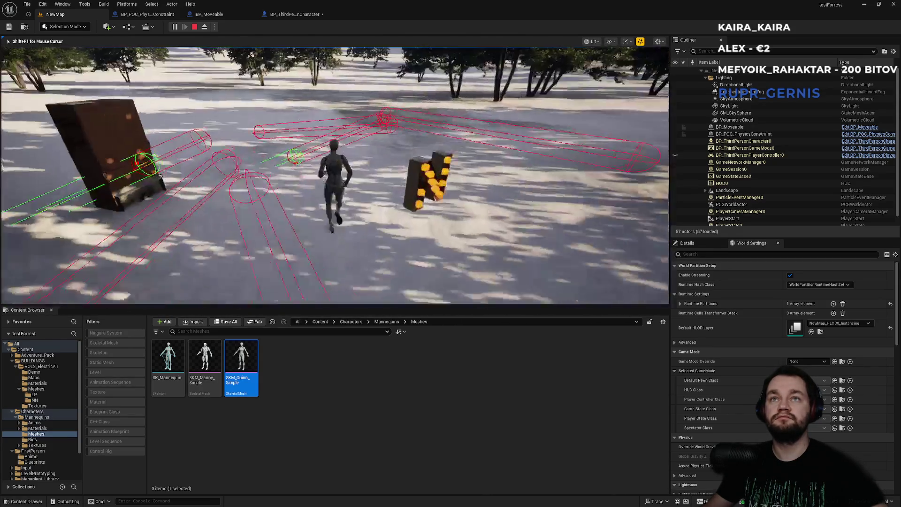
{"action": "key", "text": "w"}
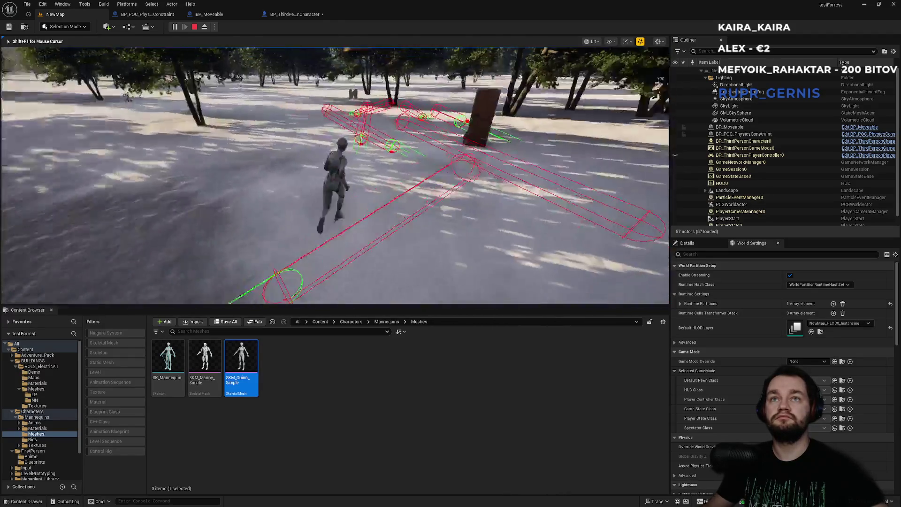
{"action": "key", "text": "w"}
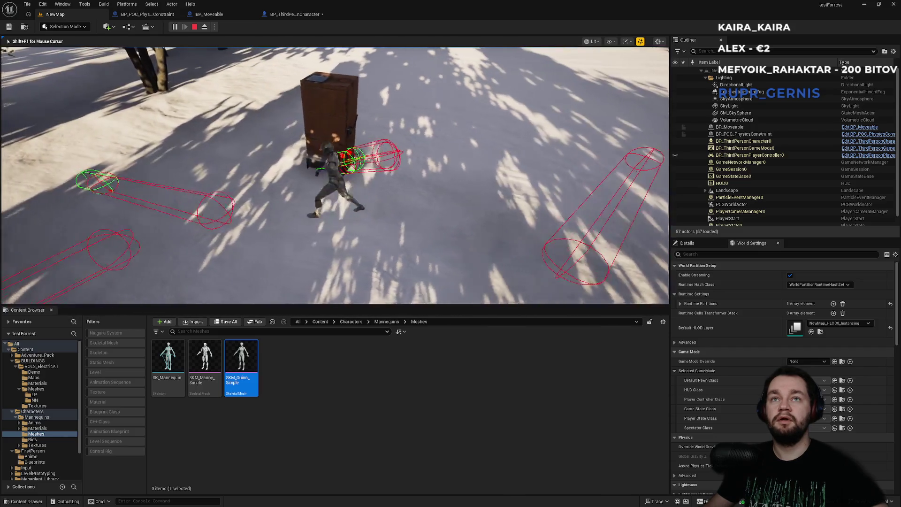
{"action": "key", "text": "a"}
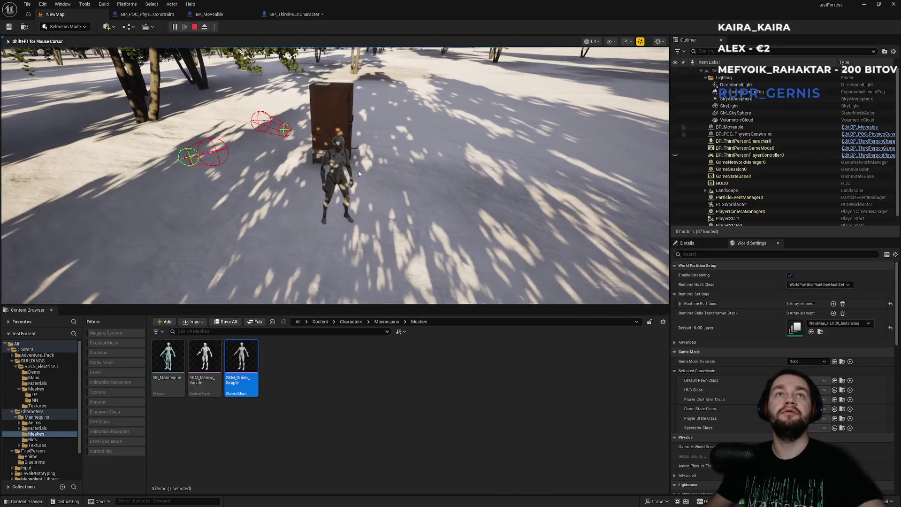
{"action": "key", "text": "Escape"}
{"action": "left_click", "coordinate": [312, 15]}
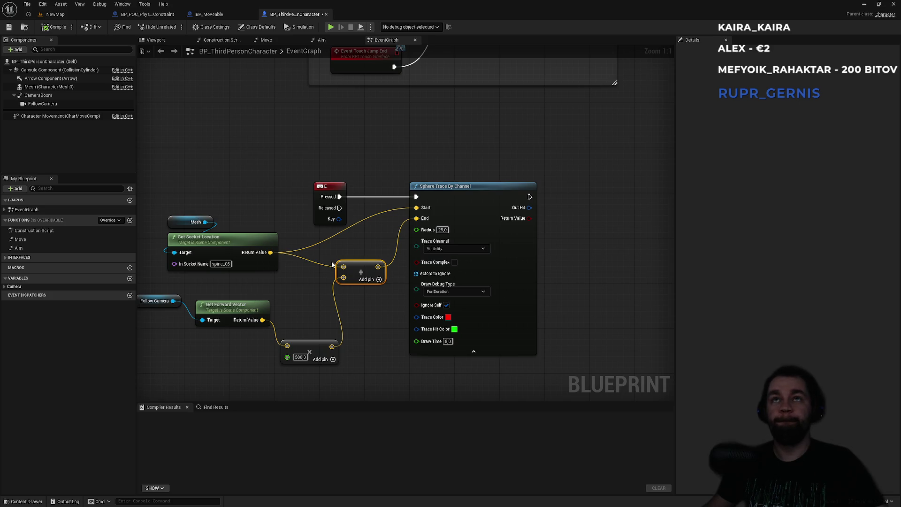
Add a Get World Rotation node fed by Follow Camera and try a wire from its Return Value.
{"action": "left_click_drag", "start_coordinate": [293, 278], "coordinate": [338, 276]}
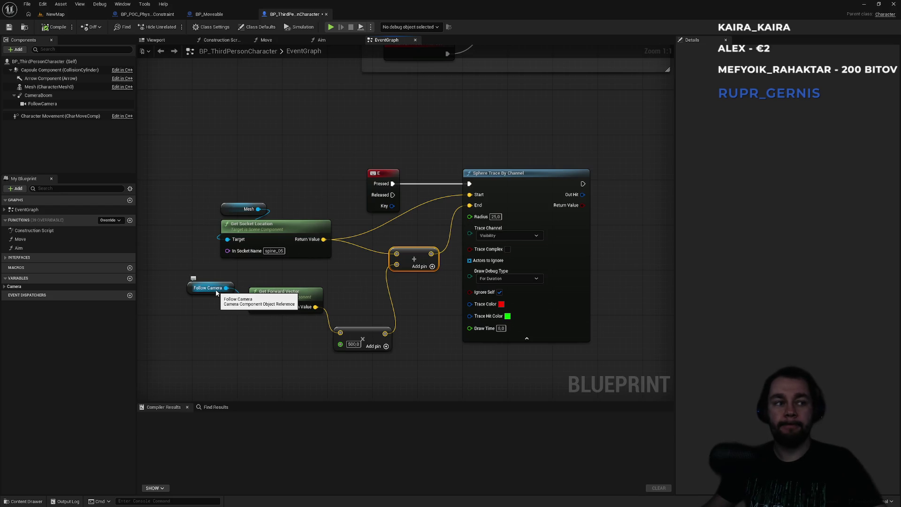
{"action": "left_click_drag", "start_coordinate": [226, 289], "coordinate": [238, 335]}
{"action": "type", "text": "rotator"}
{"action": "key", "text": "BackSpace"}
{"action": "key", "text": "BackSpace"}
{"action": "type", "text": "io"}
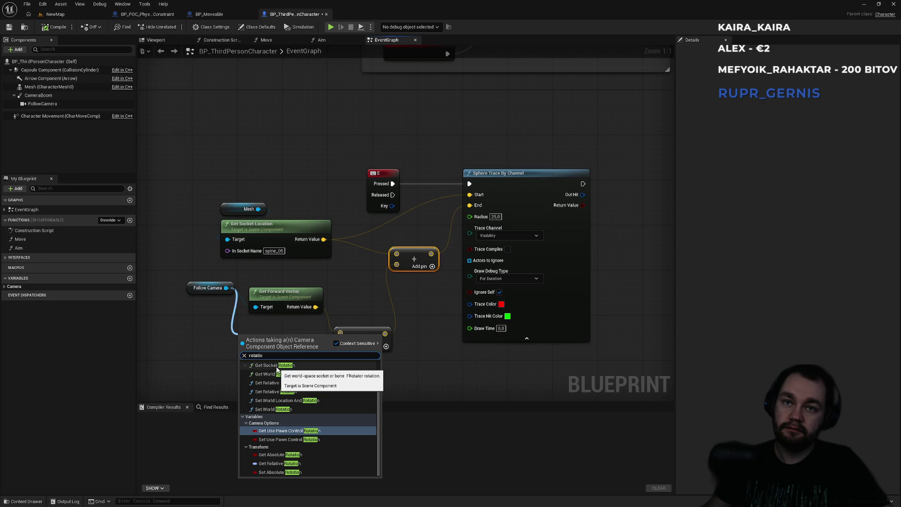
{"action": "scroll", "coordinate": [277, 369], "scroll_direction": "up", "scroll_amount": 2}
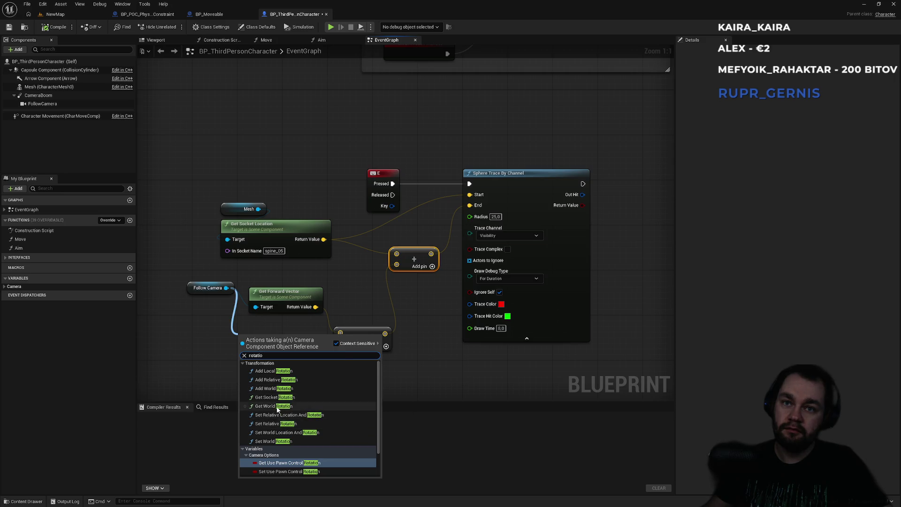
{"action": "left_click", "coordinate": [278, 406]}
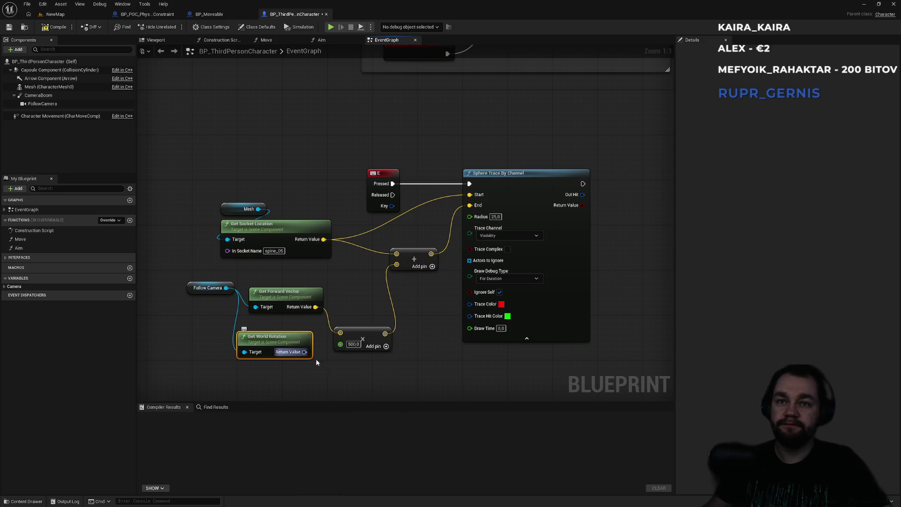
{"action": "left_click_drag", "start_coordinate": [317, 359], "coordinate": [304, 339]}
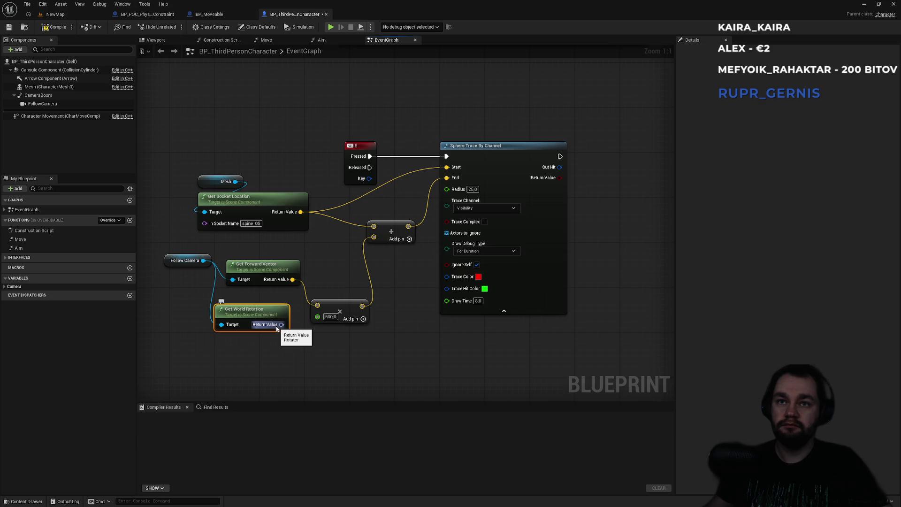
{"action": "left_click_drag", "start_coordinate": [277, 328], "coordinate": [300, 351]}
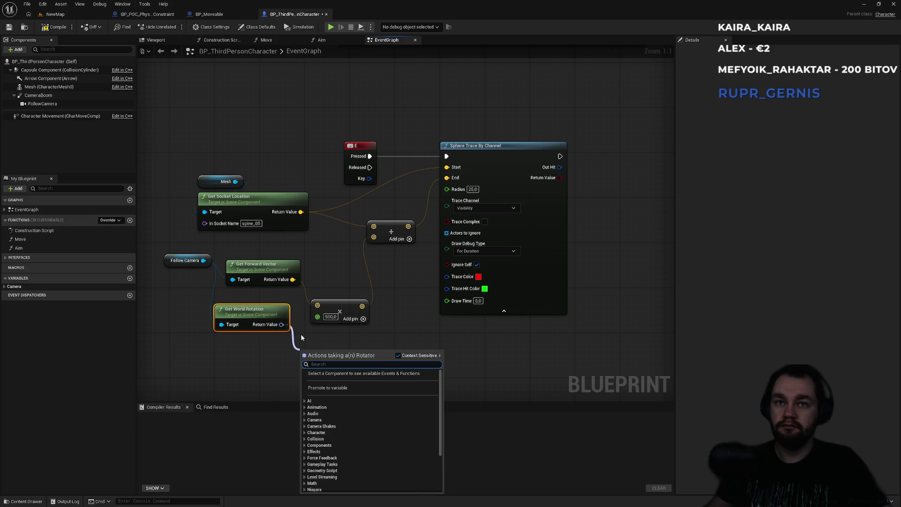
{"action": "left_click", "coordinate": [301, 338]}
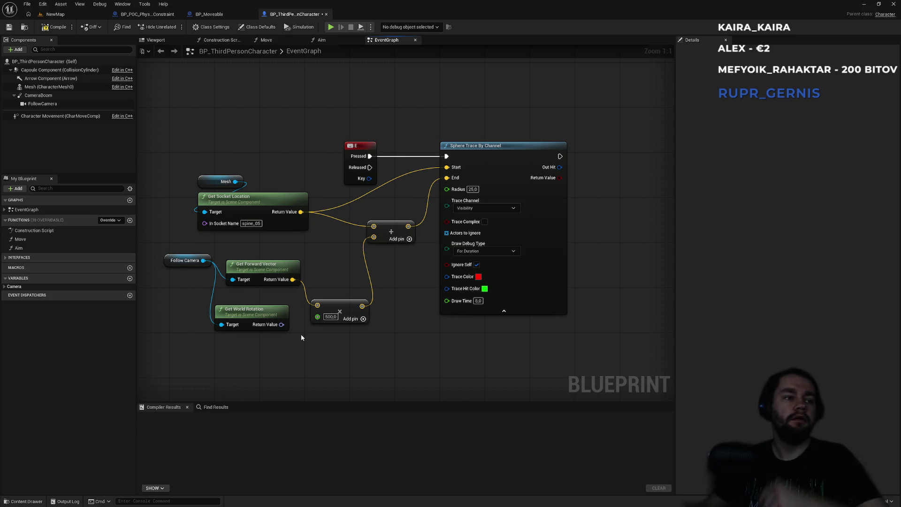
Pan the graph to bring the Get World Rotation node back into view.
{"action": "left_click_drag", "start_coordinate": [359, 283], "coordinate": [398, 257]}
Delete the Get World Rotation node and switch to the NewMap level.
{"action": "left_click", "coordinate": [301, 293]}
{"action": "key", "text": "Delete"}
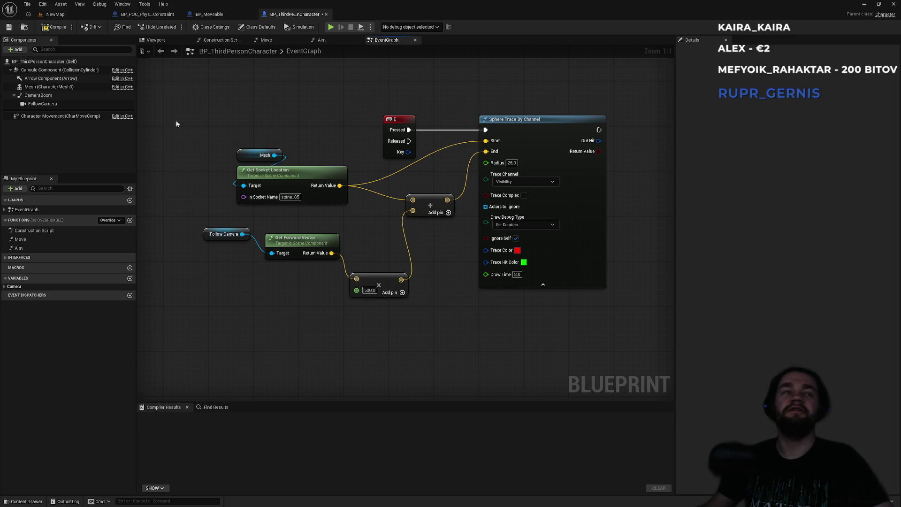
{"action": "left_click", "coordinate": [54, 14]}
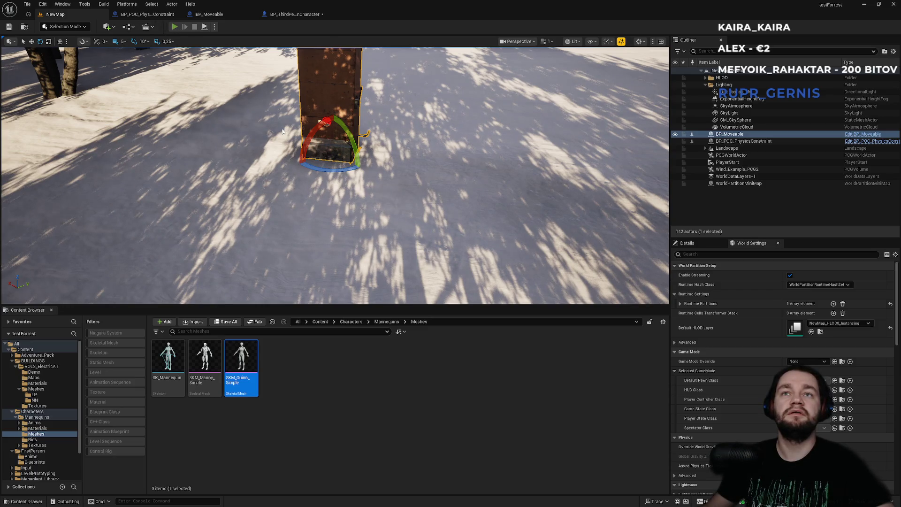
Playtest the traces beside the crate again, then return to the character's event graph.
{"action": "key", "text": "alt+p"}
{"action": "key", "text": "w"}
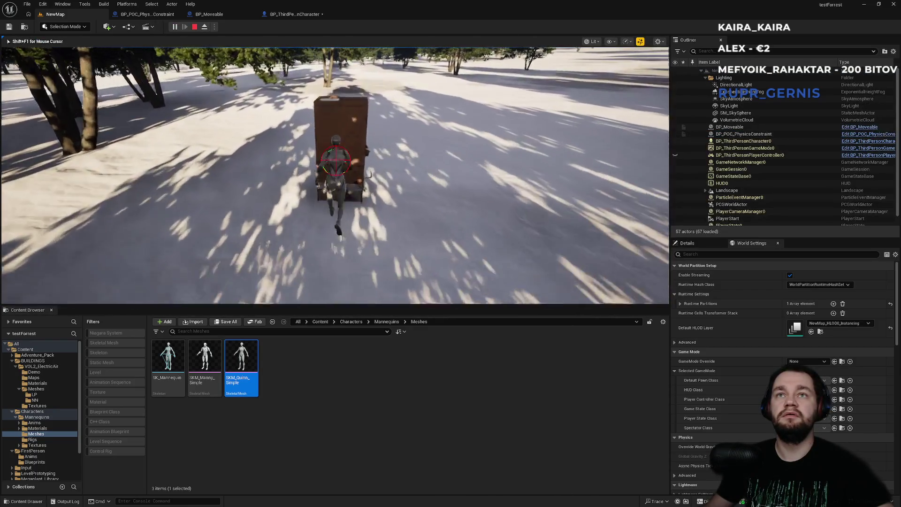
{"action": "key", "text": "w"}
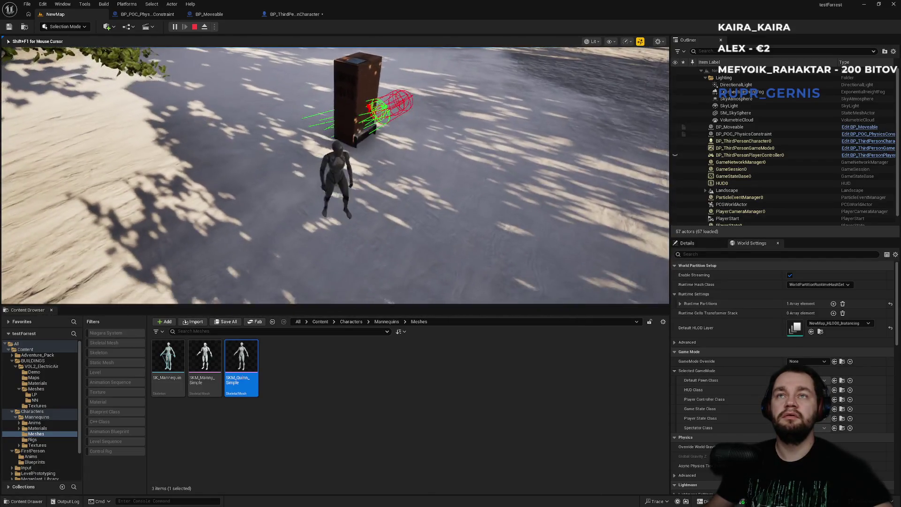
{"action": "key", "text": "shift+F1"}
{"action": "left_click", "coordinate": [287, 15]}
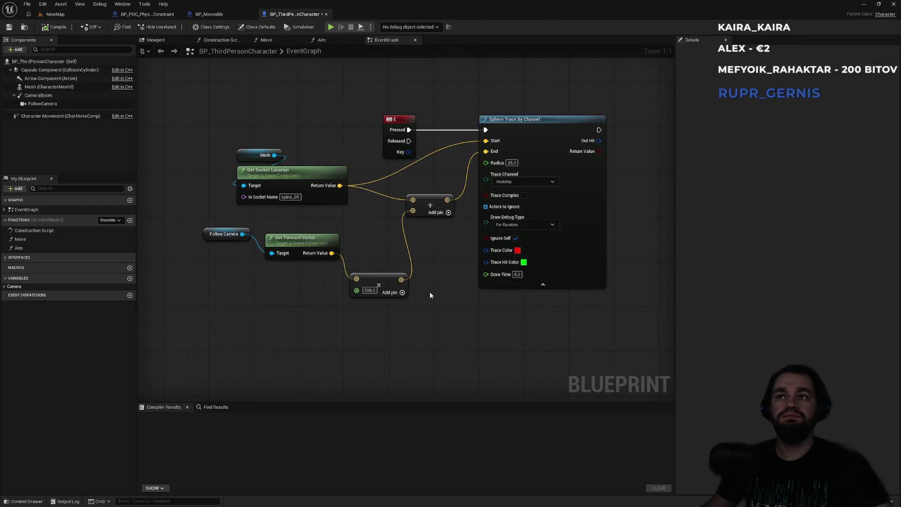
Move the Follow Camera, Get Forward Vector and multiply nodes up and left into a neater layout.
{"action": "left_click_drag", "start_coordinate": [430, 295], "coordinate": [354, 293]}
{"action": "left_click_drag", "start_coordinate": [361, 207], "coordinate": [350, 213]}
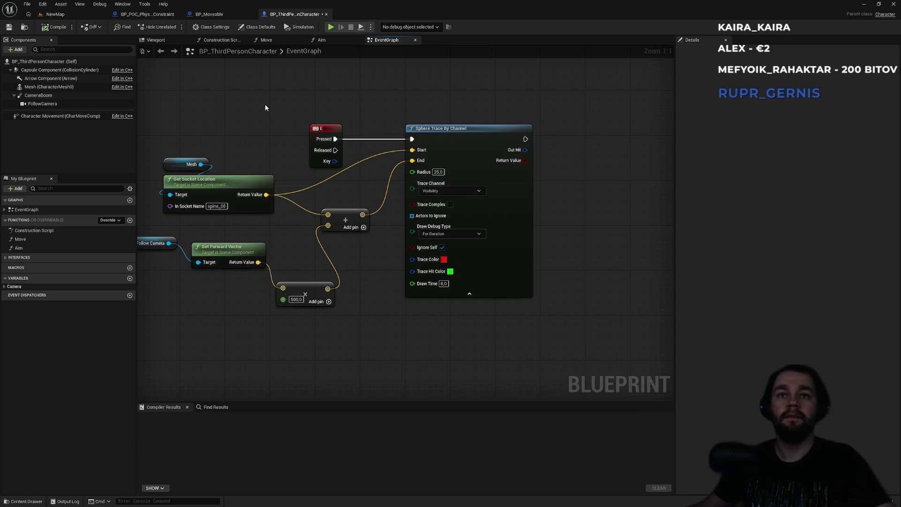
{"action": "left_click_drag", "start_coordinate": [194, 241], "coordinate": [282, 219]}
{"action": "mouse_move", "coordinate": [188, 202]}
{"action": "left_mouse_down"}
{"action": "mouse_move", "coordinate": [427, 287]}
{"action": "mouse_move", "coordinate": [347, 251]}
{"action": "mouse_move", "coordinate": [322, 205]}
{"action": "mouse_move", "coordinate": [182, 221]}
{"action": "left_mouse_up"}
{"action": "left_click_drag", "start_coordinate": [256, 210], "coordinate": [256, 226]}
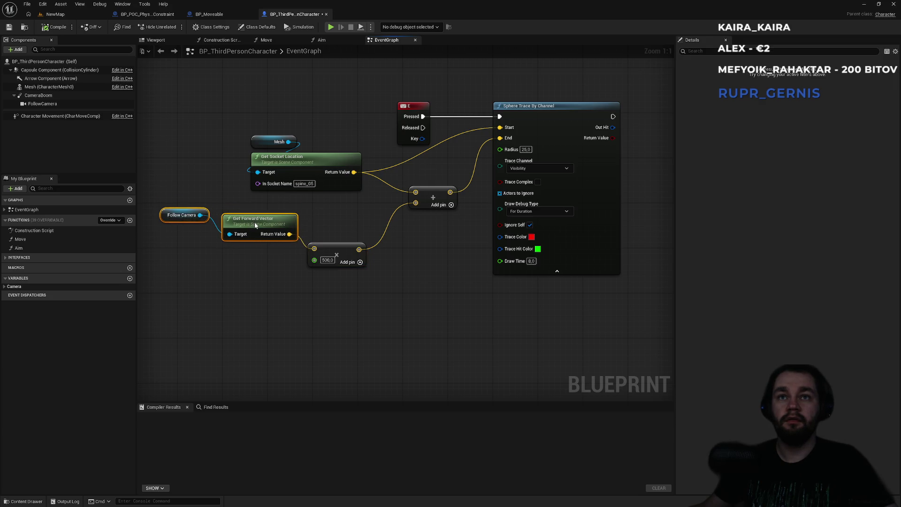
{"action": "left_click_drag", "start_coordinate": [361, 202], "coordinate": [161, 263]}
{"action": "left_click_drag", "start_coordinate": [264, 218], "coordinate": [259, 217]}
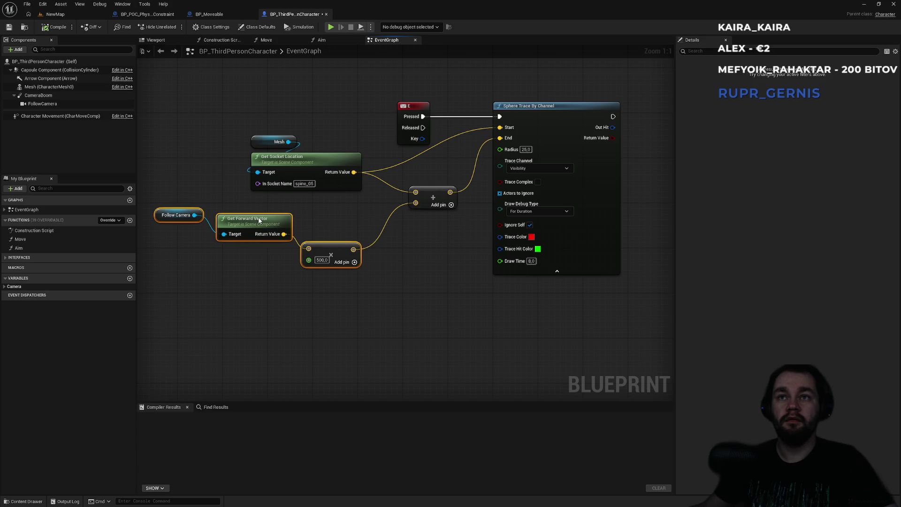
{"action": "left_click", "coordinate": [351, 224]}
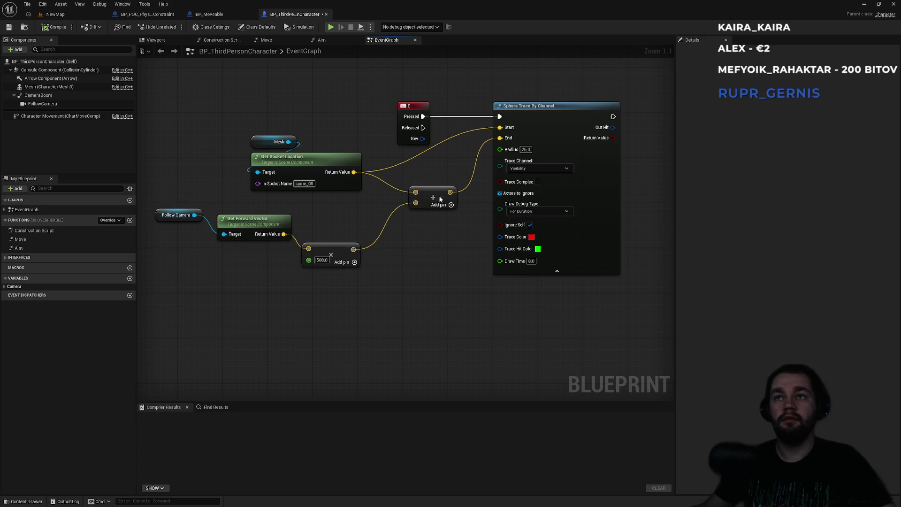
Nudge the Add node down-left and start a wire from the sphere trace's Out Hit.
{"action": "left_click_drag", "start_coordinate": [441, 199], "coordinate": [435, 204]}
{"action": "left_click", "coordinate": [431, 182]}
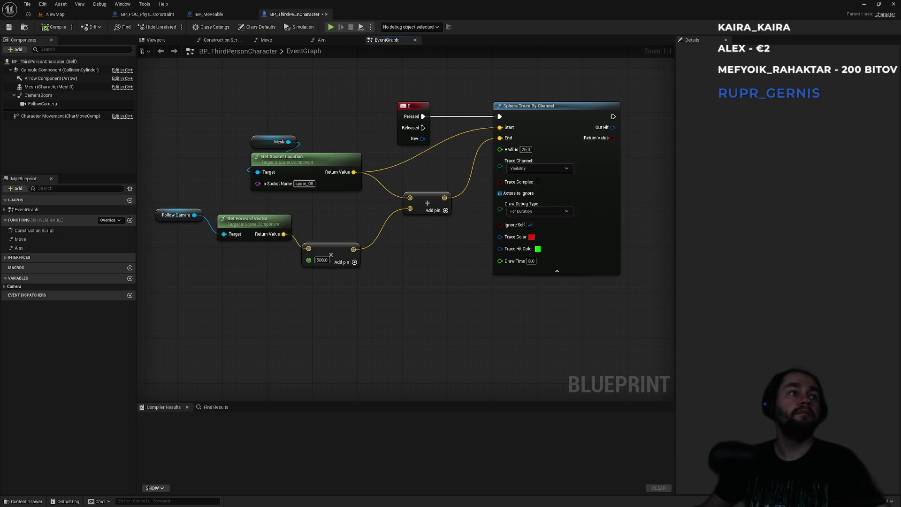
{"action": "mouse_move", "coordinate": [424, 252]}
{"action": "left_mouse_down"}
{"action": "mouse_move", "coordinate": [518, 230]}
{"action": "mouse_move", "coordinate": [440, 250]}
{"action": "left_mouse_up"}
{"action": "left_click_drag", "start_coordinate": [394, 200], "coordinate": [432, 246]}
Add a Break Hit Result node on Out Hit and expand all its outputs.
{"action": "type", "text": "bre"}
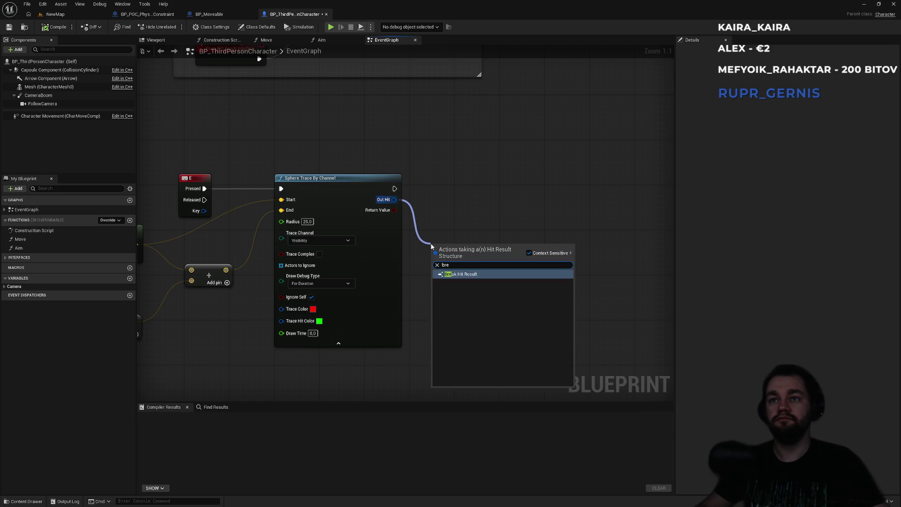
{"action": "key", "text": "Return"}
{"action": "left_click", "coordinate": [459, 276]}
{"action": "left_click_drag", "start_coordinate": [506, 268], "coordinate": [477, 213]}
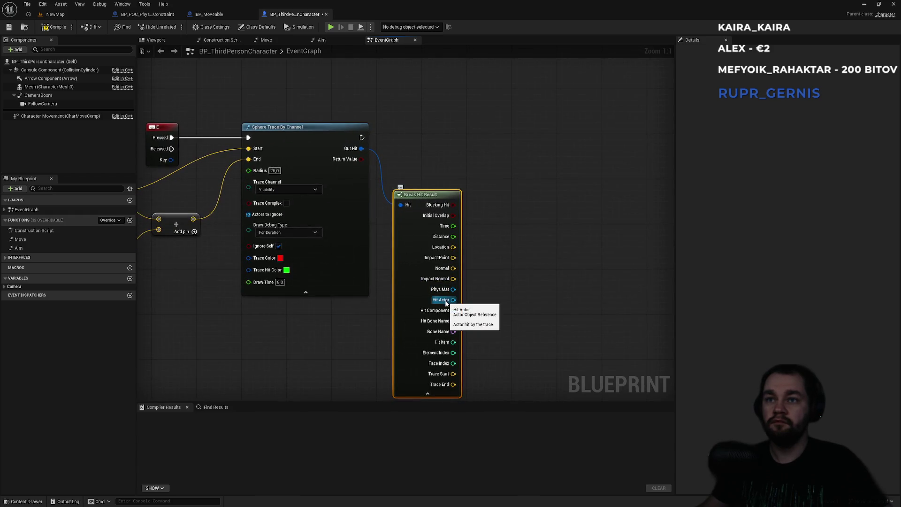
Check the Hit Actor with an Actor Has Tag node using the tag 'moveable'.
{"action": "left_click_drag", "start_coordinate": [446, 302], "coordinate": [498, 267]}
{"action": "type", "text": "has tag"}
{"action": "left_click", "coordinate": [504, 293]}
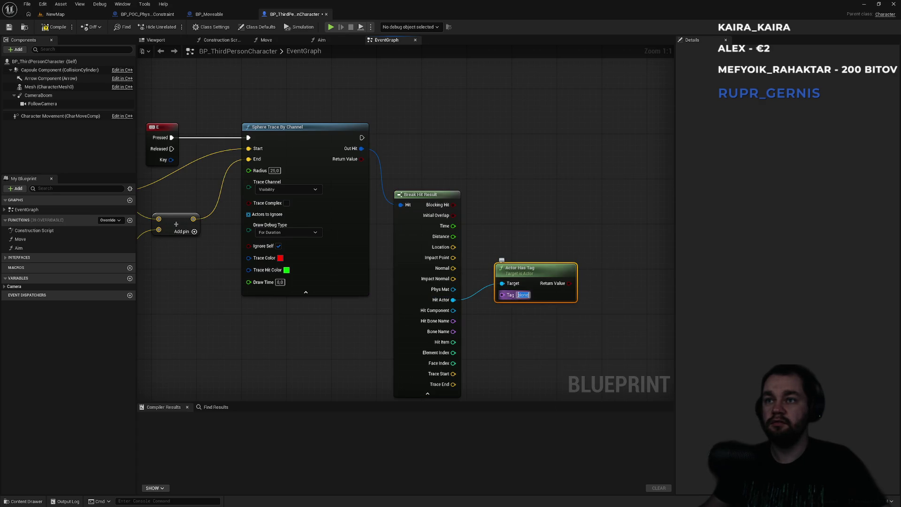
{"action": "type", "text": "moveable"}
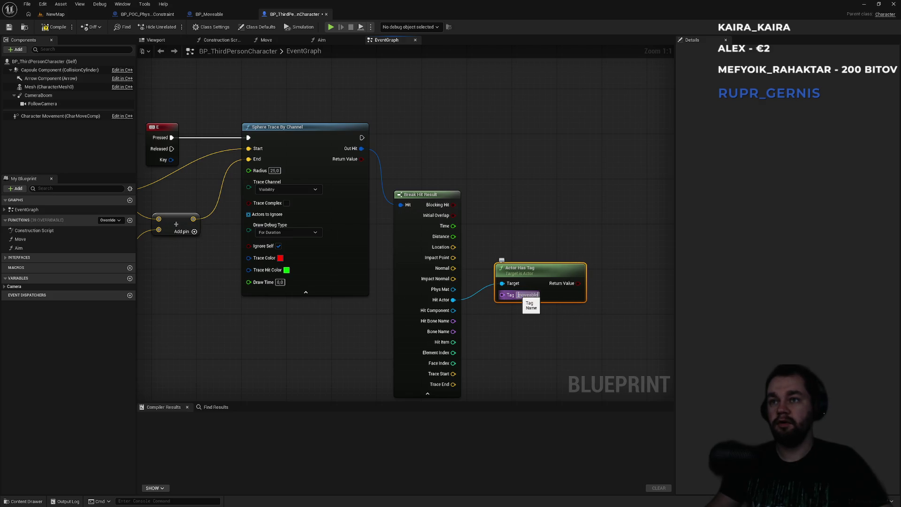
{"action": "key", "text": "Return"}
{"action": "left_click", "coordinate": [541, 255]}
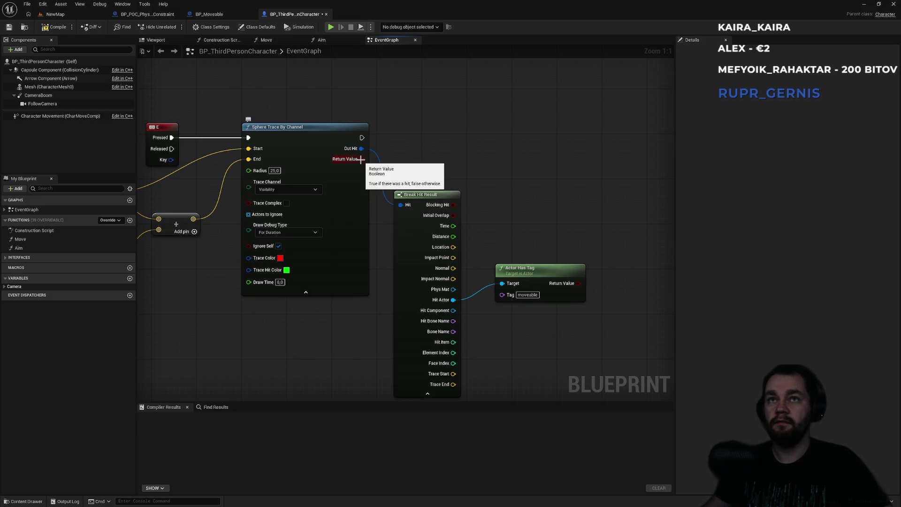
Add a Branch driven by the sphere trace's Return Value.
{"action": "left_click_drag", "start_coordinate": [361, 159], "coordinate": [433, 136]}
{"action": "type", "text": "b"}
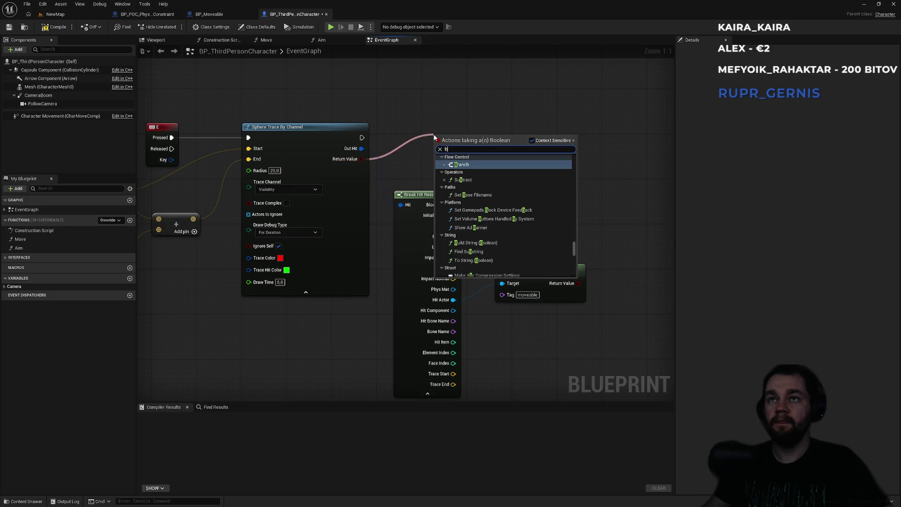
{"action": "key", "text": "Return"}
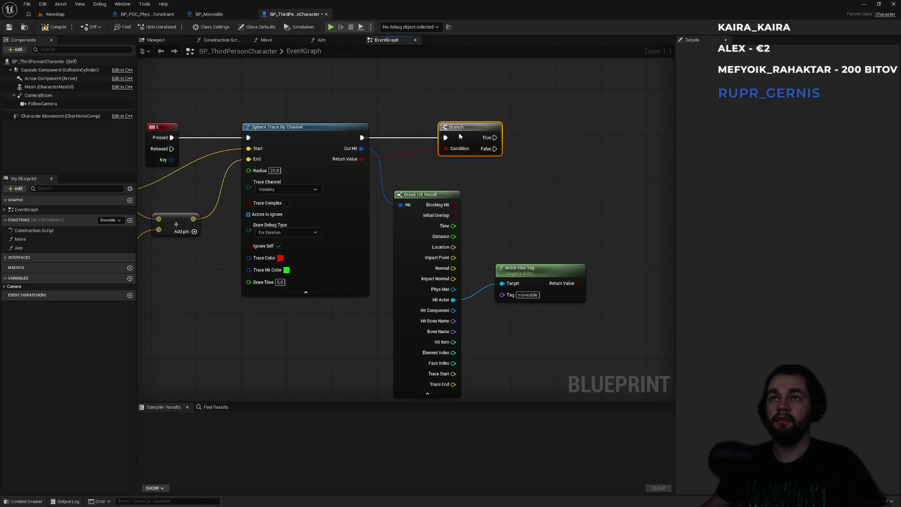
Add a second Branch on the Actor Has Tag result, chained after the first Branch's True.
{"action": "mouse_move", "coordinate": [557, 287]}
{"action": "left_mouse_down"}
{"action": "mouse_move", "coordinate": [603, 207]}
{"action": "mouse_move", "coordinate": [489, 137]}
{"action": "left_mouse_up"}
{"action": "type", "text": "b"}
{"action": "key", "text": "Return"}
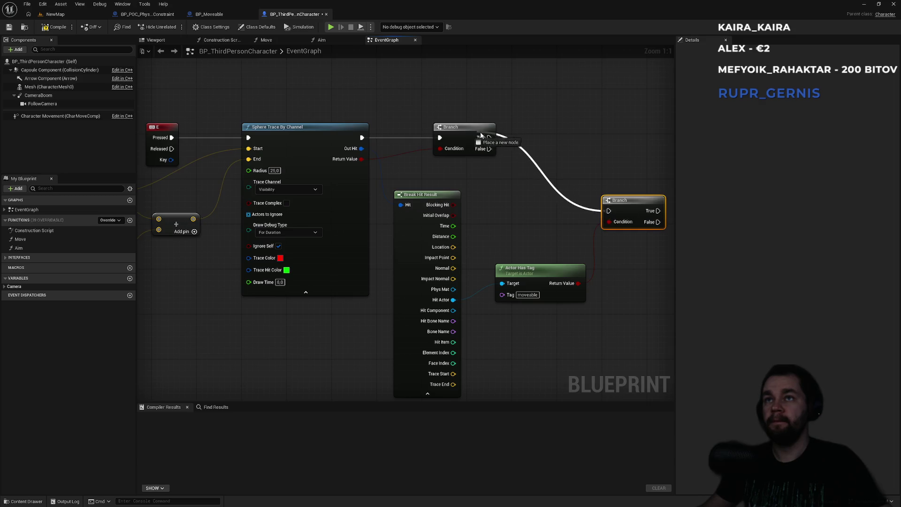
{"action": "left_click_drag", "start_coordinate": [632, 201], "coordinate": [572, 125]}
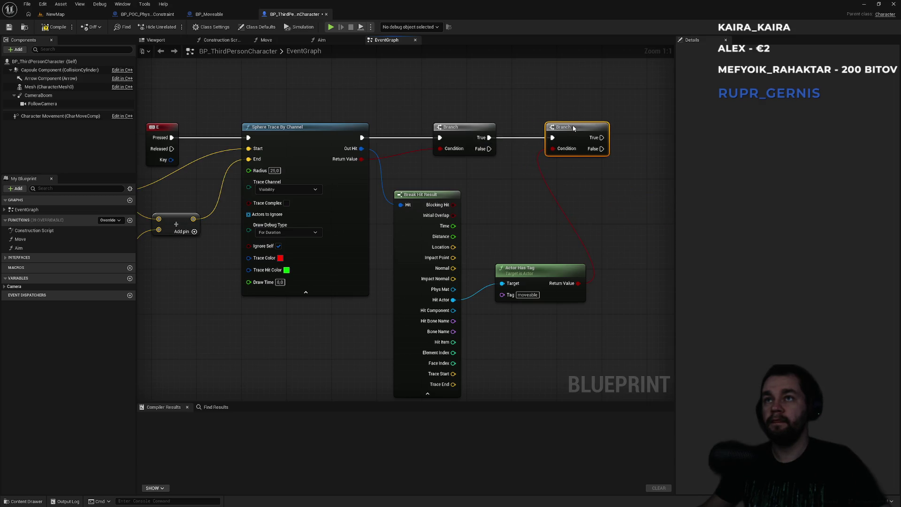
{"action": "mouse_move", "coordinate": [520, 216]}
{"action": "left_mouse_down"}
{"action": "mouse_move", "coordinate": [507, 224]}
{"action": "mouse_move", "coordinate": [490, 183]}
{"action": "left_mouse_up"}
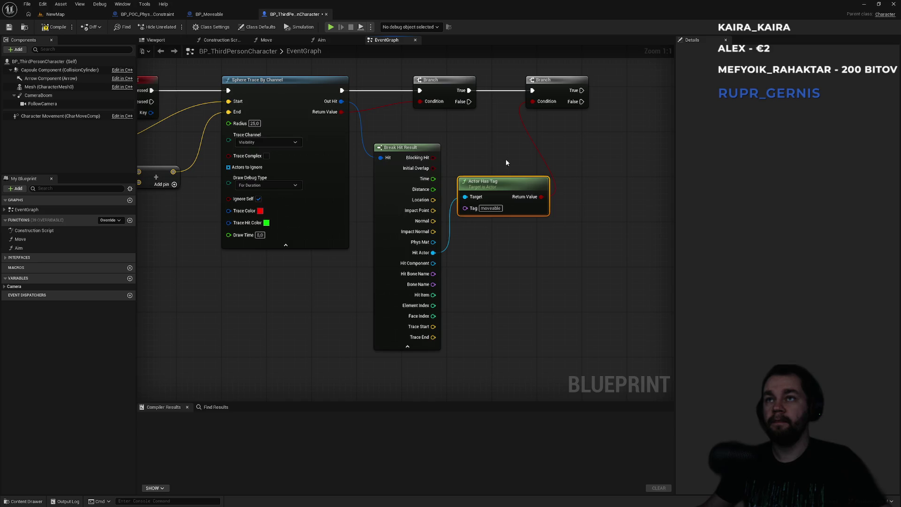
Line up the two Branches and the tag check neatly, then view the BP_Moveable blueprint.
{"action": "key", "text": "Home"}
{"action": "mouse_move", "coordinate": [488, 137]}
{"action": "left_mouse_down"}
{"action": "mouse_move", "coordinate": [540, 137]}
{"action": "mouse_move", "coordinate": [533, 137]}
{"action": "left_mouse_up"}
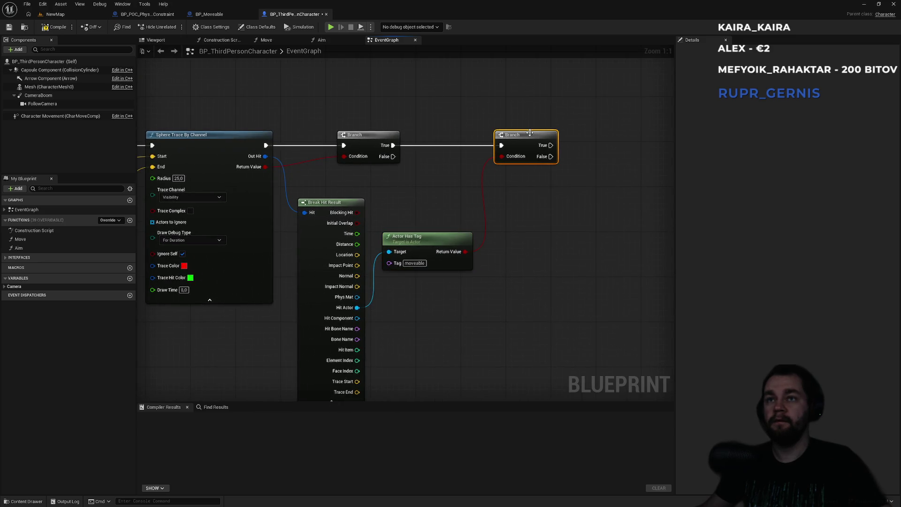
{"action": "key", "text": "Home"}
{"action": "left_click_drag", "start_coordinate": [479, 123], "coordinate": [453, 125]}
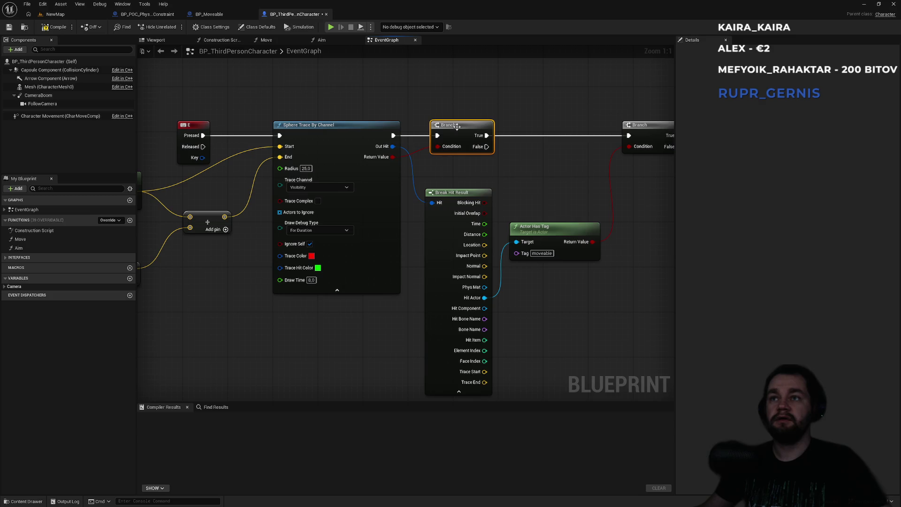
{"action": "left_click_drag", "start_coordinate": [594, 236], "coordinate": [587, 235]}
{"action": "left_click_drag", "start_coordinate": [643, 128], "coordinate": [638, 128]}
{"action": "mouse_move", "coordinate": [553, 227]}
{"action": "left_mouse_down"}
{"action": "mouse_move", "coordinate": [556, 171]}
{"action": "mouse_move", "coordinate": [566, 170]}
{"action": "left_mouse_up"}
{"action": "left_click_drag", "start_coordinate": [632, 125], "coordinate": [637, 125]}
{"action": "left_click_drag", "start_coordinate": [559, 176], "coordinate": [565, 177]}
{"action": "mouse_move", "coordinate": [590, 267]}
{"action": "left_mouse_down"}
{"action": "mouse_move", "coordinate": [498, 258]}
{"action": "mouse_move", "coordinate": [619, 253]}
{"action": "left_mouse_up"}
{"action": "left_click_drag", "start_coordinate": [532, 122], "coordinate": [293, 131]}
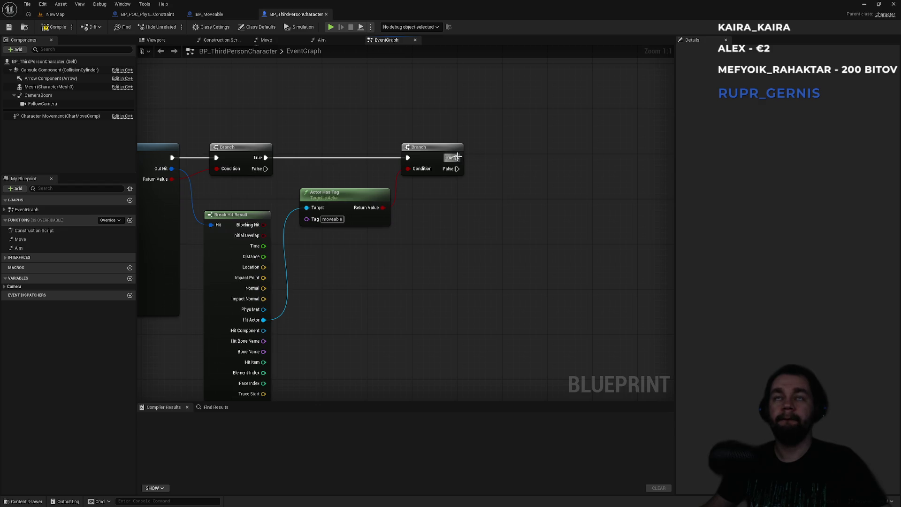
{"action": "left_click", "coordinate": [227, 17]}
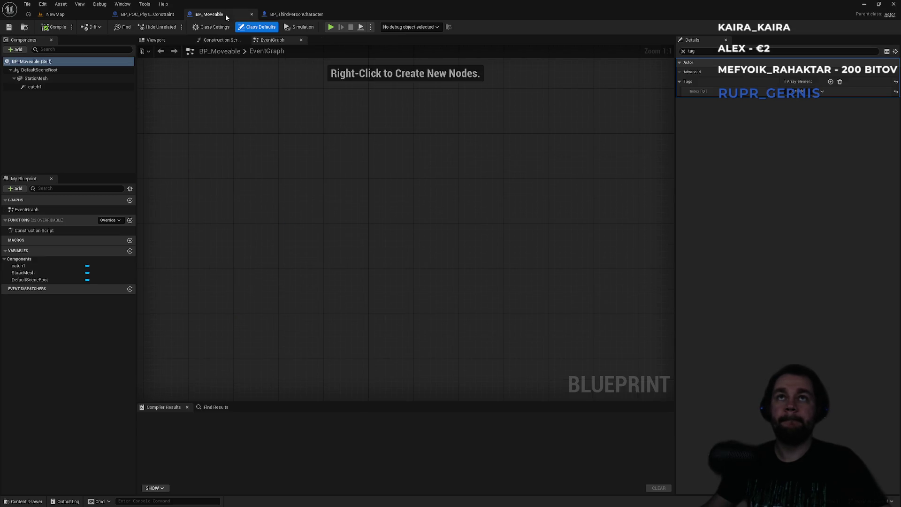
Return to BP_ThirdPersonCharacter and drag a wire from Break Hit Result's Hit Actor.
{"action": "left_click", "coordinate": [293, 18]}
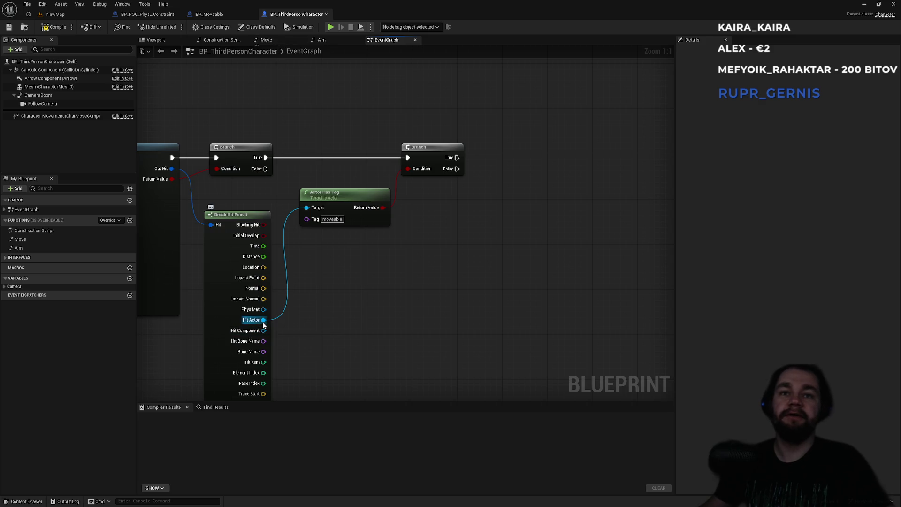
{"action": "left_click_drag", "start_coordinate": [264, 320], "coordinate": [328, 296]}
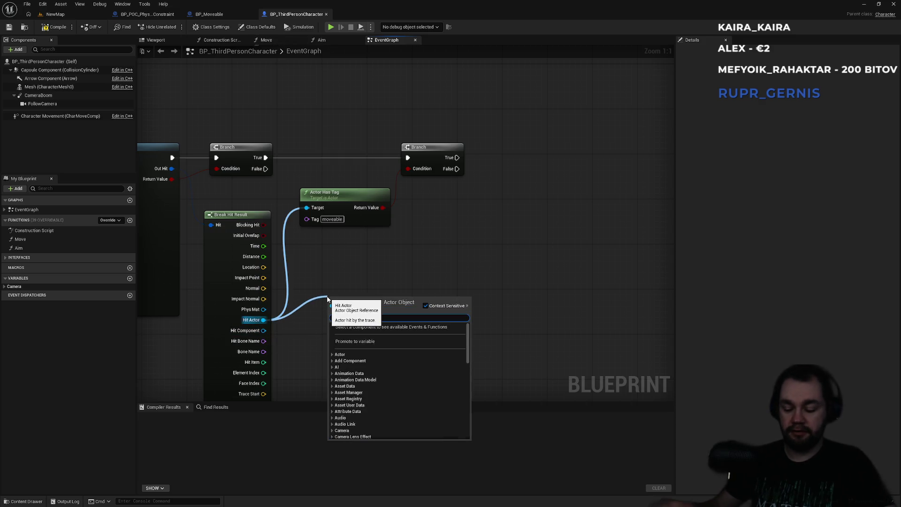
Cast Hit Actor to BP_Moveable, delete the tag check and second Branch, and wire Branch True into the cast.
{"action": "type", "text": "cast"}
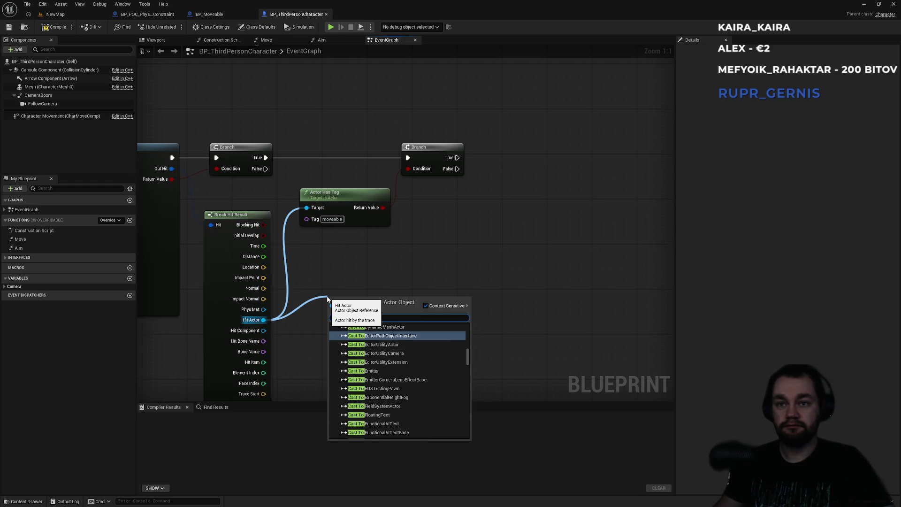
{"action": "type", "text": " bp_m"}
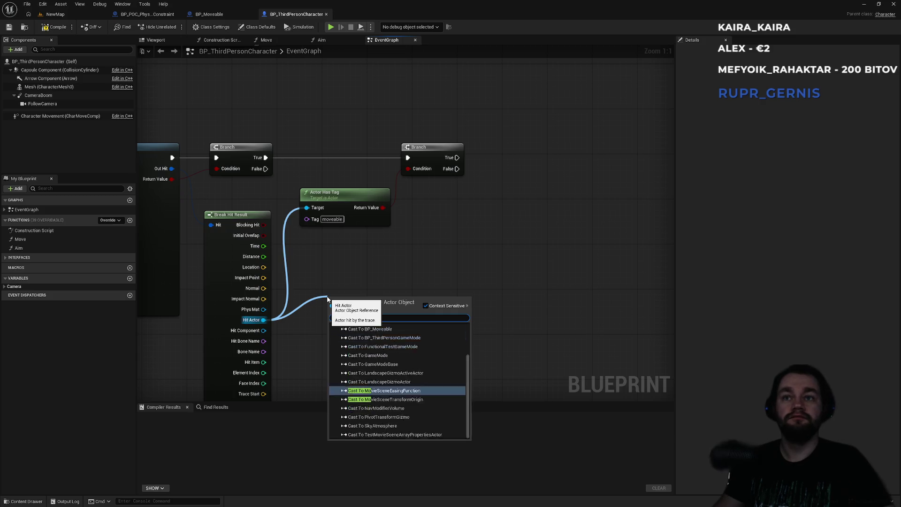
{"action": "key", "text": "Return"}
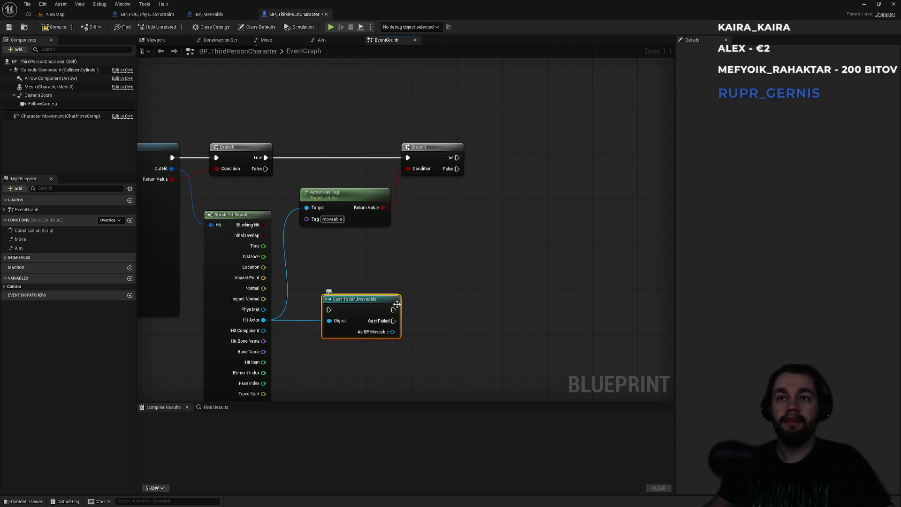
{"action": "mouse_move", "coordinate": [379, 268]}
{"action": "left_mouse_down"}
{"action": "mouse_move", "coordinate": [376, 237]}
{"action": "mouse_move", "coordinate": [416, 120]}
{"action": "left_mouse_up"}
{"action": "key", "text": "Delete"}
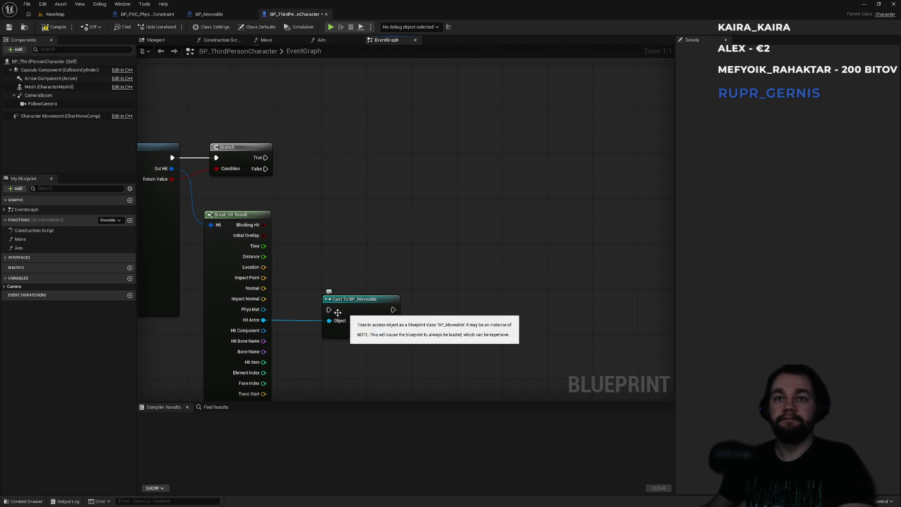
{"action": "left_click_drag", "start_coordinate": [329, 310], "coordinate": [265, 158]}
{"action": "mouse_move", "coordinate": [351, 301]}
{"action": "left_mouse_down"}
{"action": "mouse_move", "coordinate": [364, 151]}
{"action": "mouse_move", "coordinate": [375, 151]}
{"action": "left_mouse_up"}
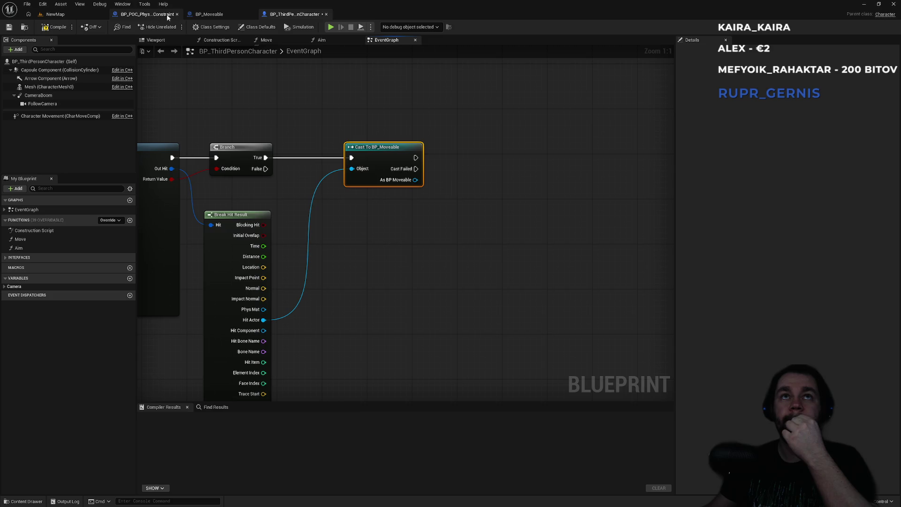
{"action": "left_click", "coordinate": [211, 14]}
{"action": "left_click", "coordinate": [155, 15]}
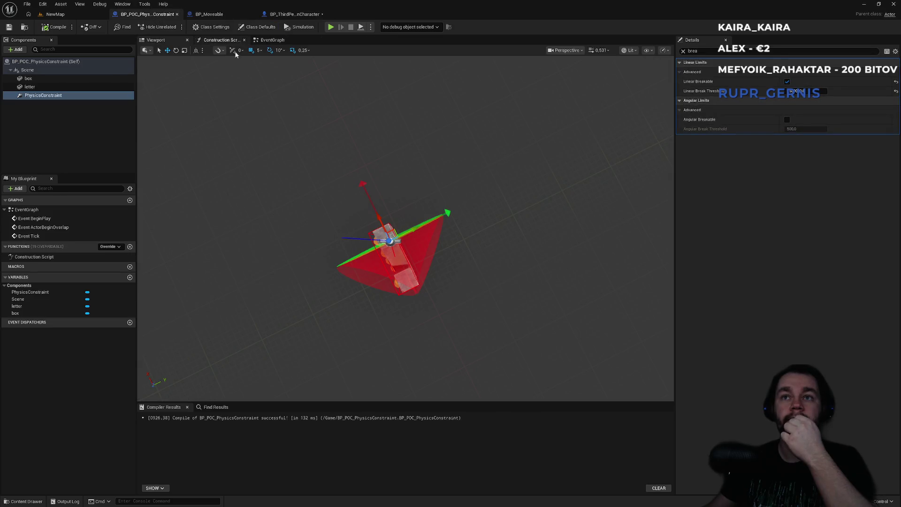
{"action": "left_click", "coordinate": [230, 14]}
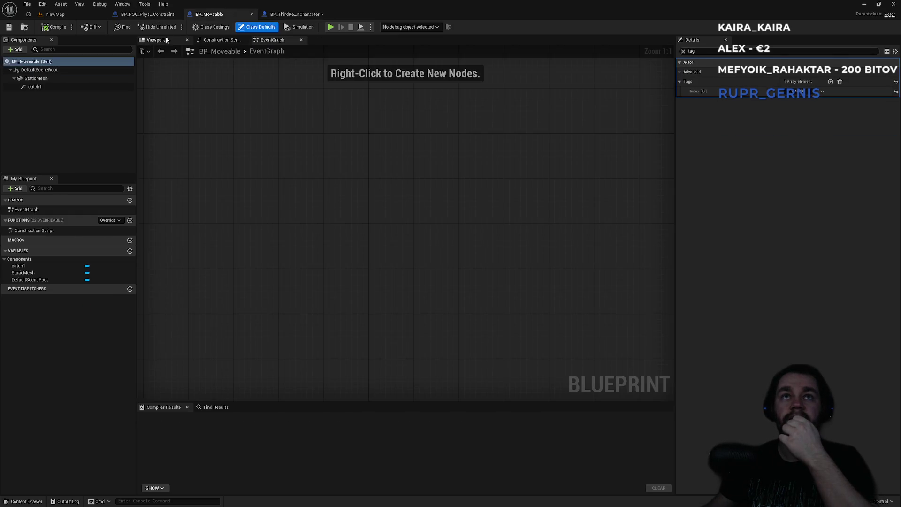
{"action": "left_click", "coordinate": [156, 40]}
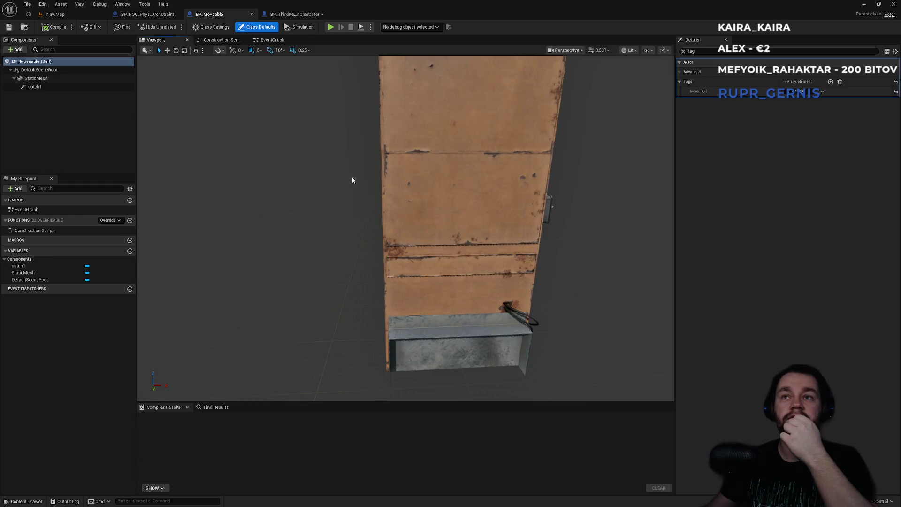
{"action": "left_click", "coordinate": [51, 80]}
{"action": "left_click", "coordinate": [45, 87]}
{"action": "mouse_move", "coordinate": [413, 235]}
{"action": "left_mouse_down"}
{"action": "mouse_move", "coordinate": [366, 235]}
{"action": "mouse_move", "coordinate": [425, 232]}
{"action": "left_mouse_up"}
{"action": "left_click", "coordinate": [295, 13]}
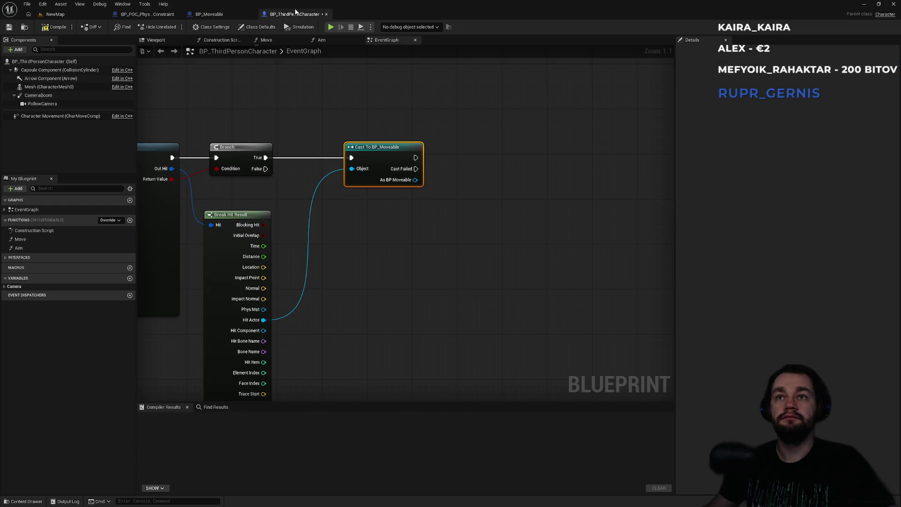
Get the Catch 1 component from the Cast To BP_Moveable result and arrange the nodes.
{"action": "left_click_drag", "start_coordinate": [408, 175], "coordinate": [463, 176]}
{"action": "type", "text": "catc"}
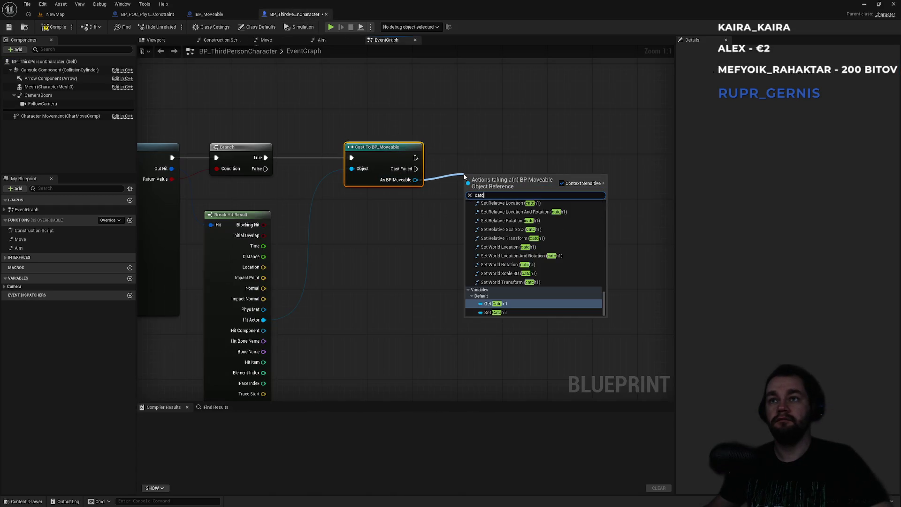
{"action": "type", "text": "h1"}
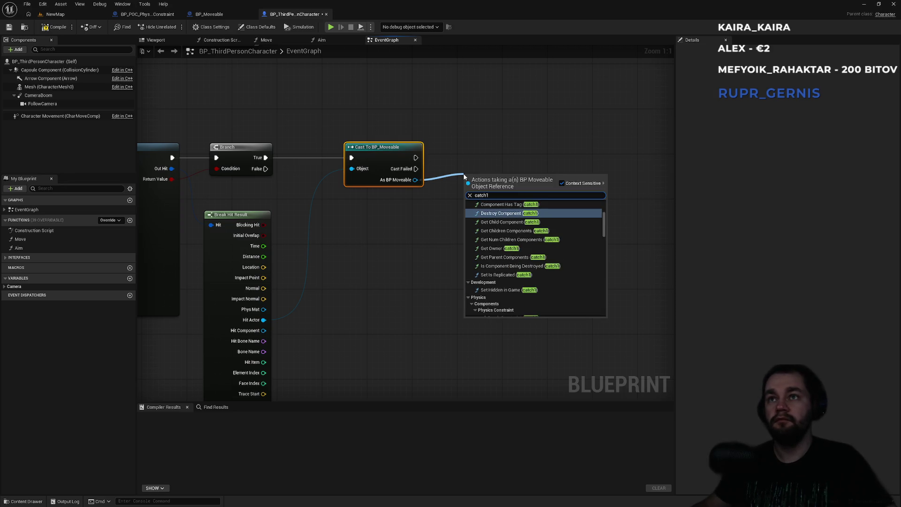
{"action": "left_click_drag", "start_coordinate": [605, 227], "coordinate": [600, 312]}
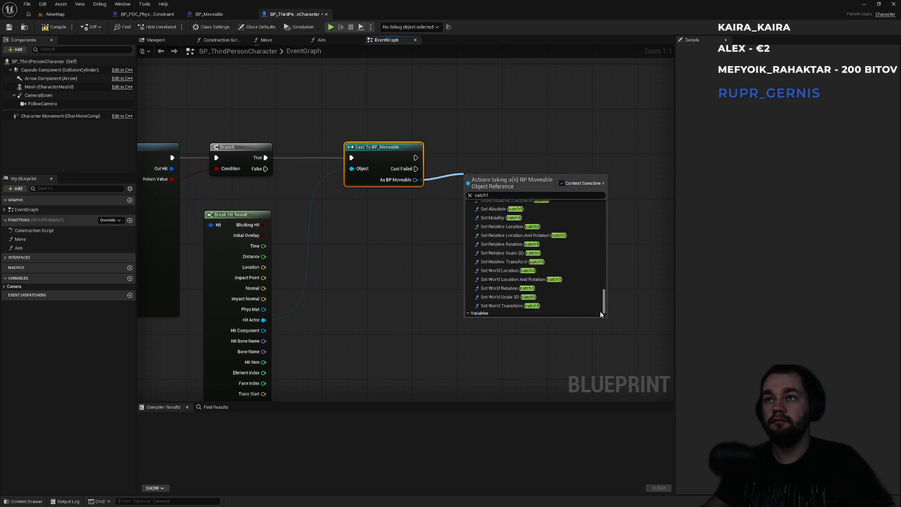
{"action": "left_click", "coordinate": [505, 306]}
{"action": "left_click_drag", "start_coordinate": [496, 182], "coordinate": [475, 215]}
{"action": "left_click_drag", "start_coordinate": [477, 170], "coordinate": [448, 218]}
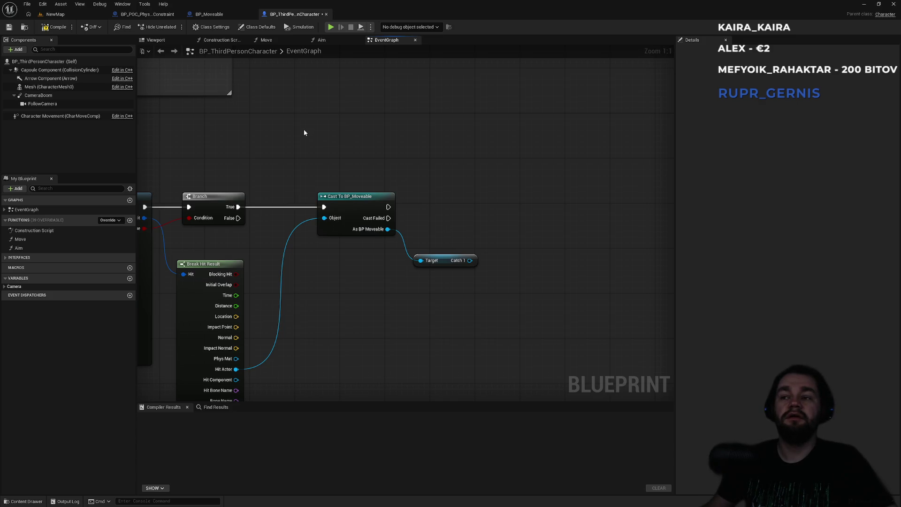
Add an Attach Actor To Component node fed by the Catch 1 output.
{"action": "left_click", "coordinate": [75, 15]}
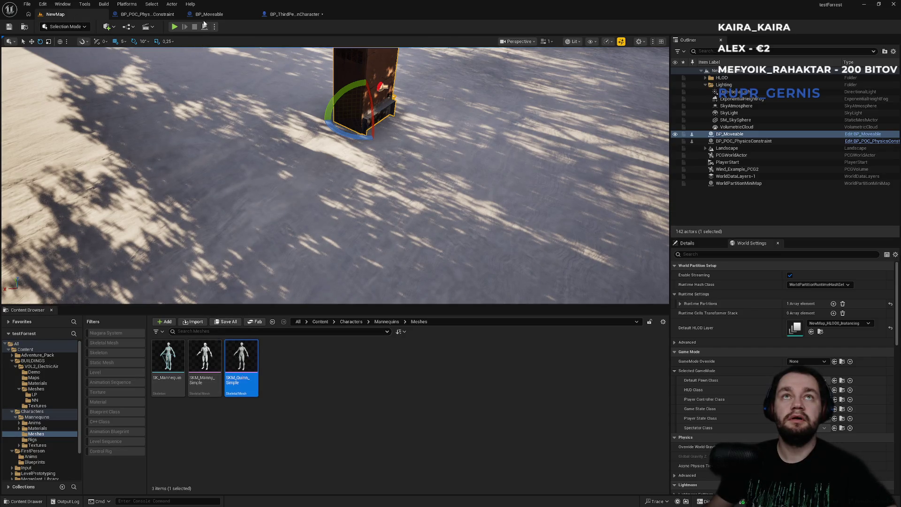
{"action": "left_click", "coordinate": [294, 14]}
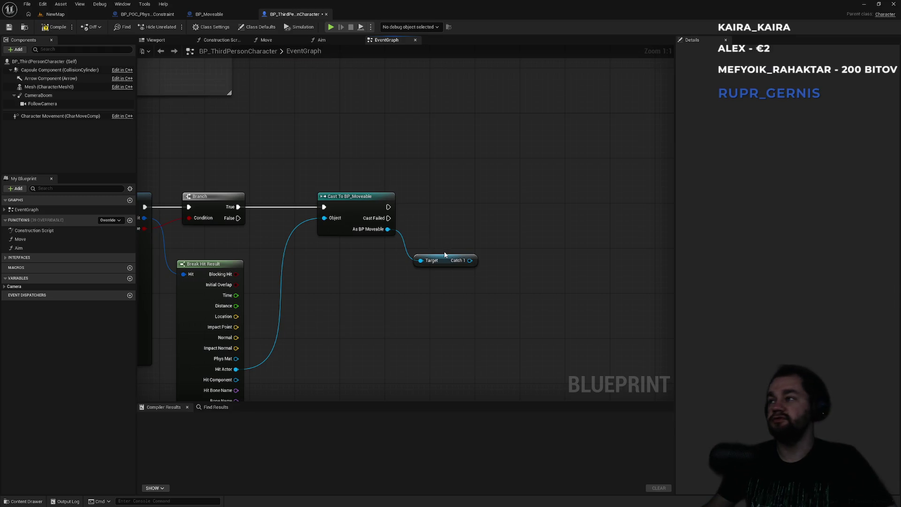
{"action": "left_click_drag", "start_coordinate": [469, 260], "coordinate": [507, 237]}
{"action": "type", "text": "attach"}
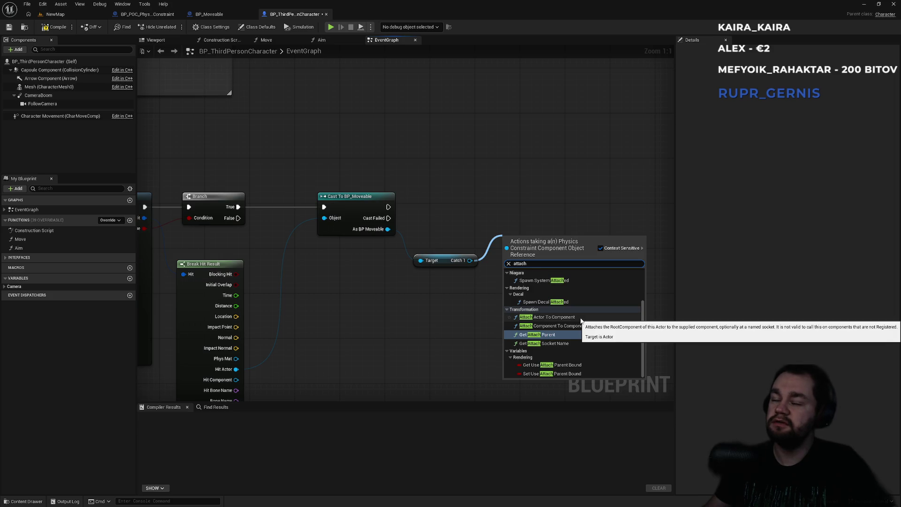
{"action": "left_click", "coordinate": [581, 318]}
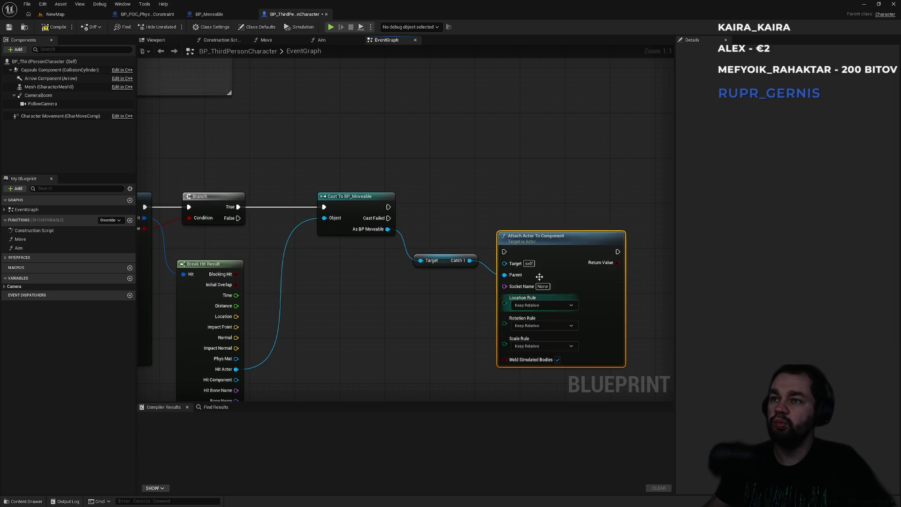
{"action": "key", "text": "super"}
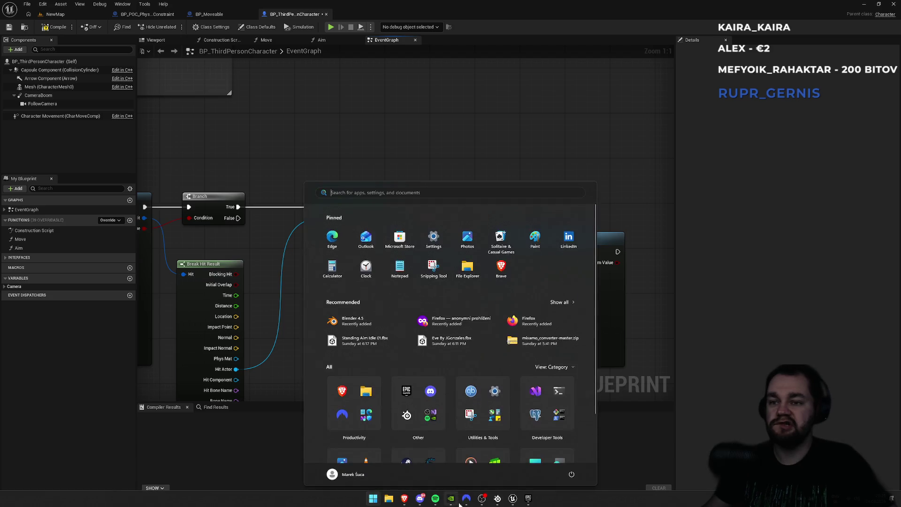
Launch UltimateMultiplayerSurvival from the Epic Games Launcher's Unreal Engine library.
{"action": "mouse_move", "coordinate": [528, 498]}
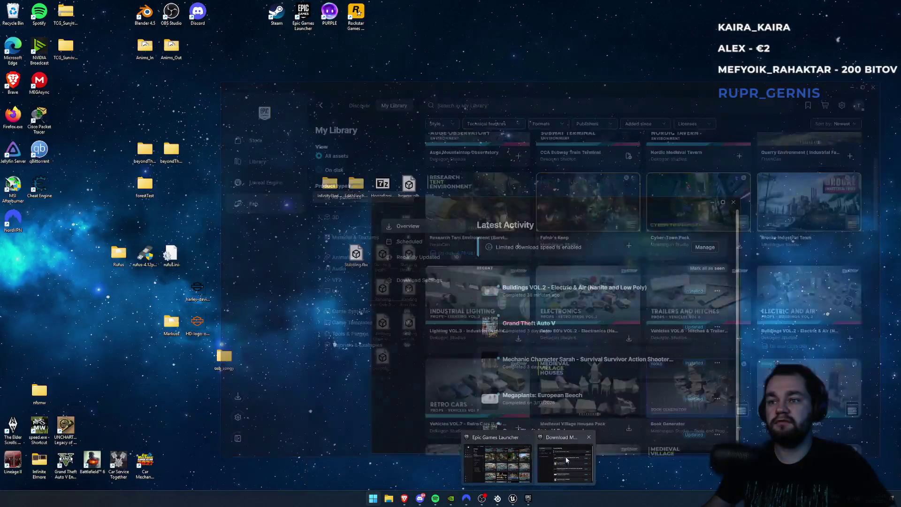
{"action": "left_click", "coordinate": [565, 459]}
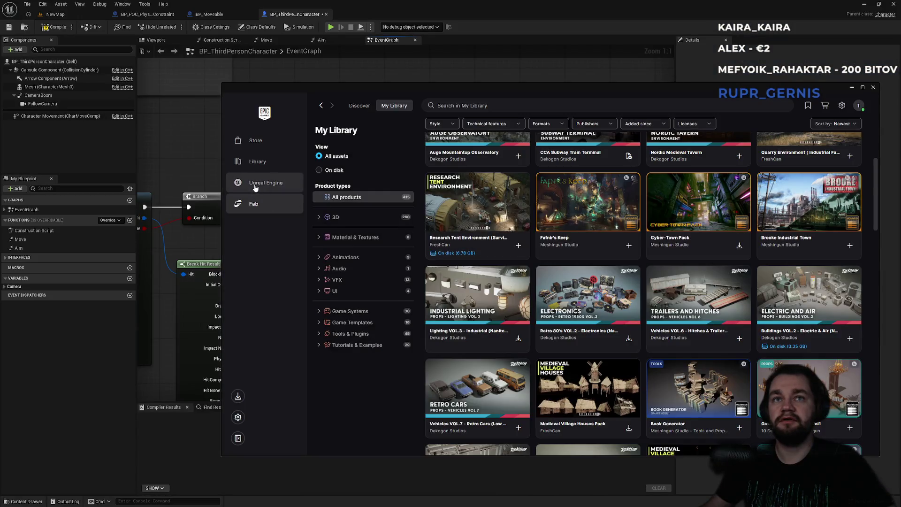
{"action": "left_click", "coordinate": [258, 184]}
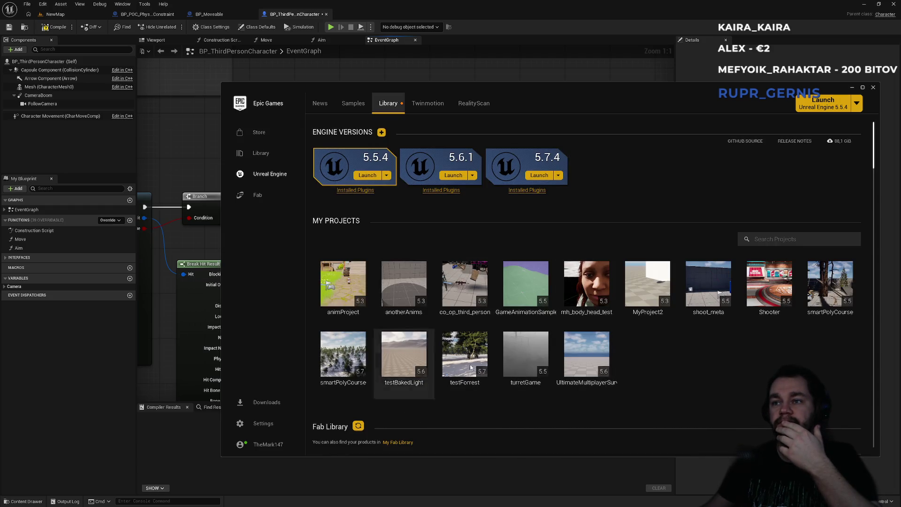
{"action": "double_click", "coordinate": [606, 370]}
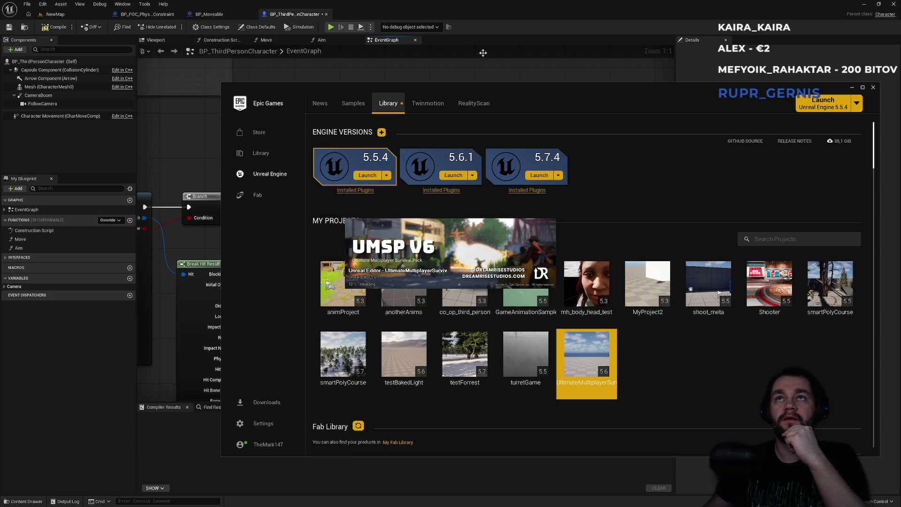
{"action": "left_click", "coordinate": [460, 11]}
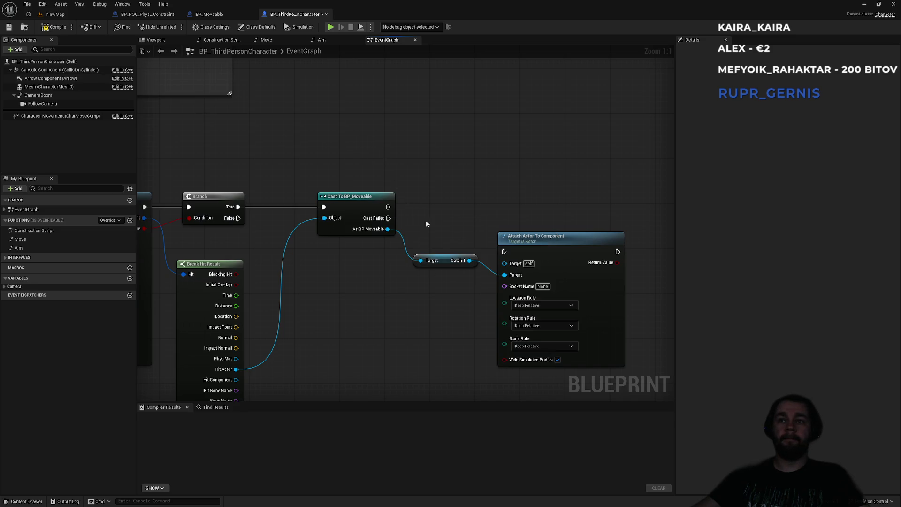
Align the Catch 1 getter with the Attach Actor To Component node in the EventGraph.
{"action": "left_click_drag", "start_coordinate": [441, 270], "coordinate": [435, 271]}
{"action": "mouse_move", "coordinate": [550, 244]}
{"action": "left_mouse_down"}
{"action": "mouse_move", "coordinate": [554, 206]}
{"action": "mouse_move", "coordinate": [546, 206]}
{"action": "left_mouse_up"}
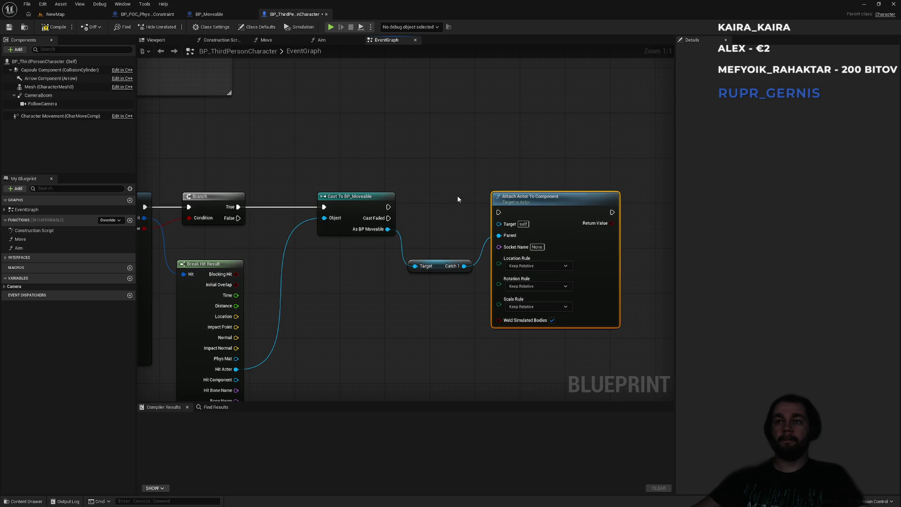
{"action": "key", "text": "super"}
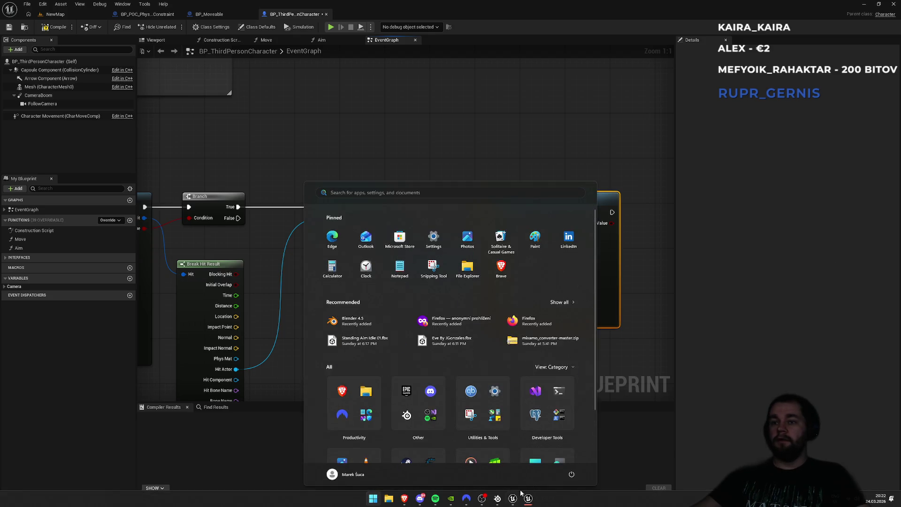
{"action": "mouse_move", "coordinate": [453, 269]}
{"action": "left_mouse_down"}
{"action": "mouse_move", "coordinate": [409, 304]}
{"action": "mouse_move", "coordinate": [426, 292]}
{"action": "left_mouse_up"}
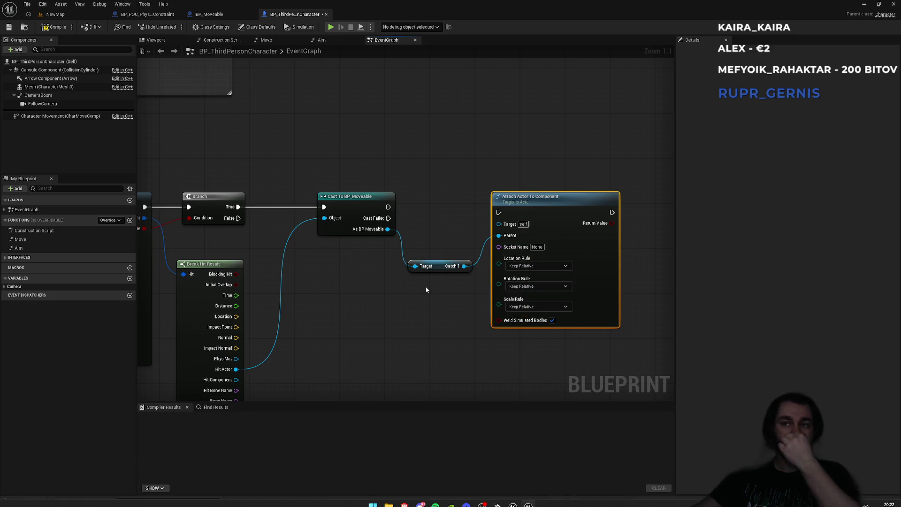
{"action": "mouse_move", "coordinate": [506, 499]}
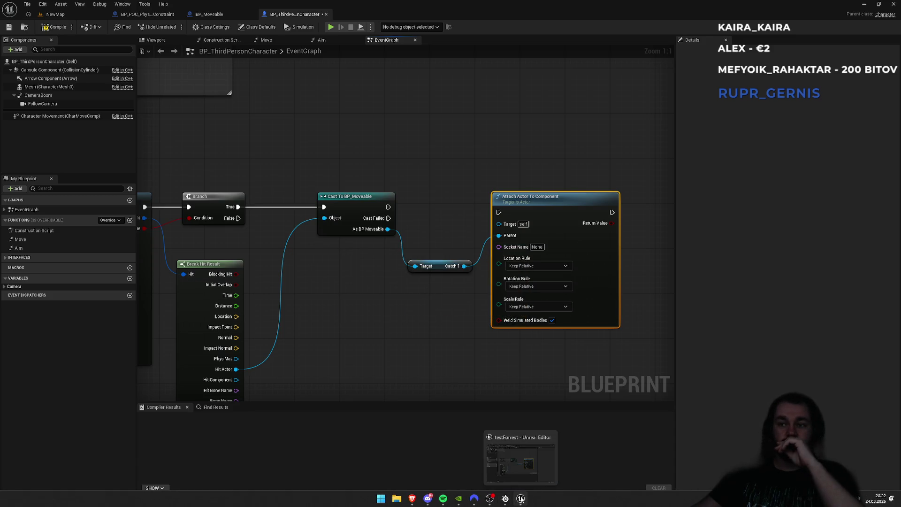
{"action": "left_click", "coordinate": [525, 460]}
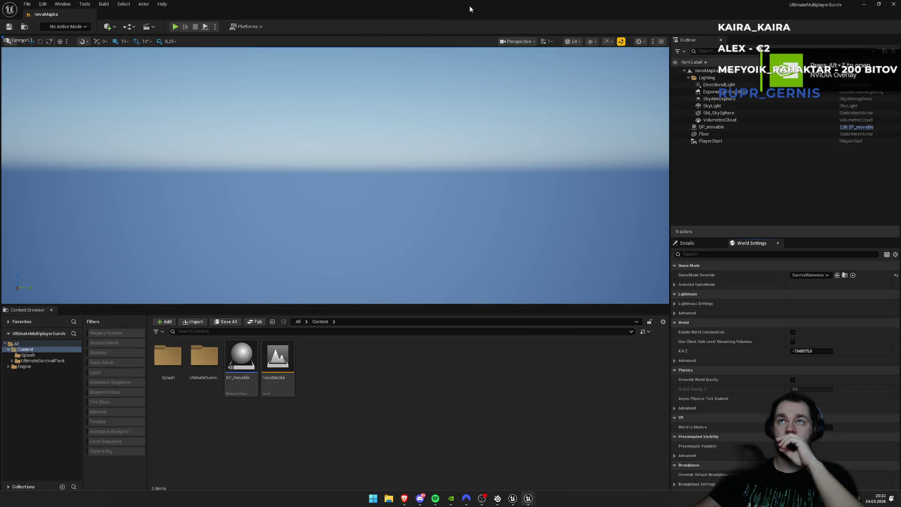
{"action": "left_click", "coordinate": [526, 252]}
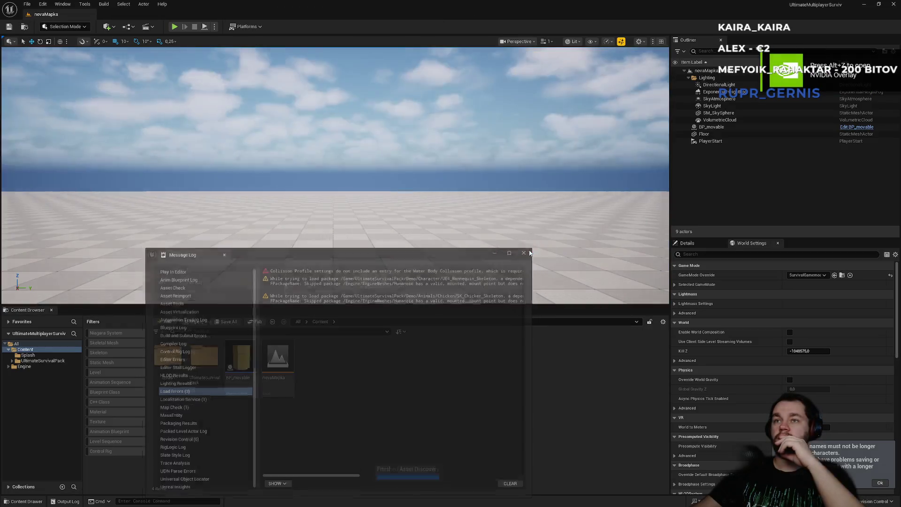
{"action": "left_click", "coordinate": [245, 393]}
{"action": "double_click", "coordinate": [245, 397]}
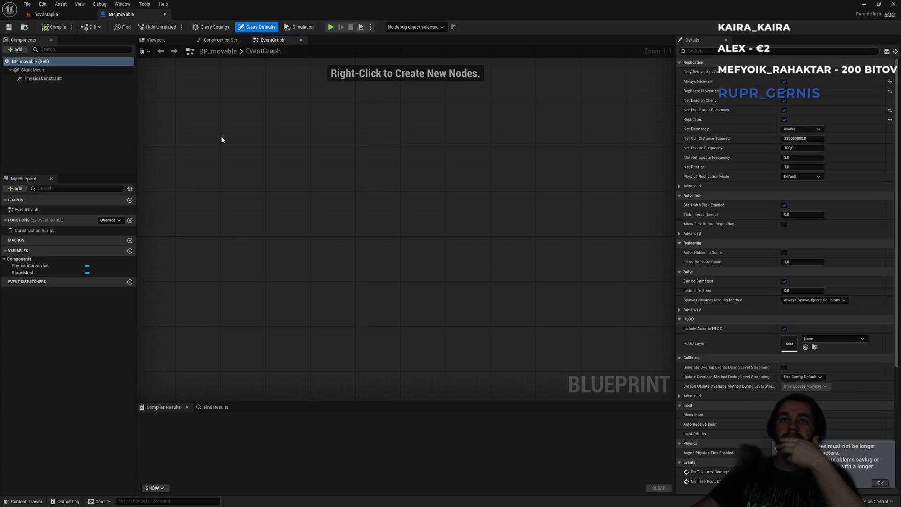
{"action": "left_click", "coordinate": [46, 14]}
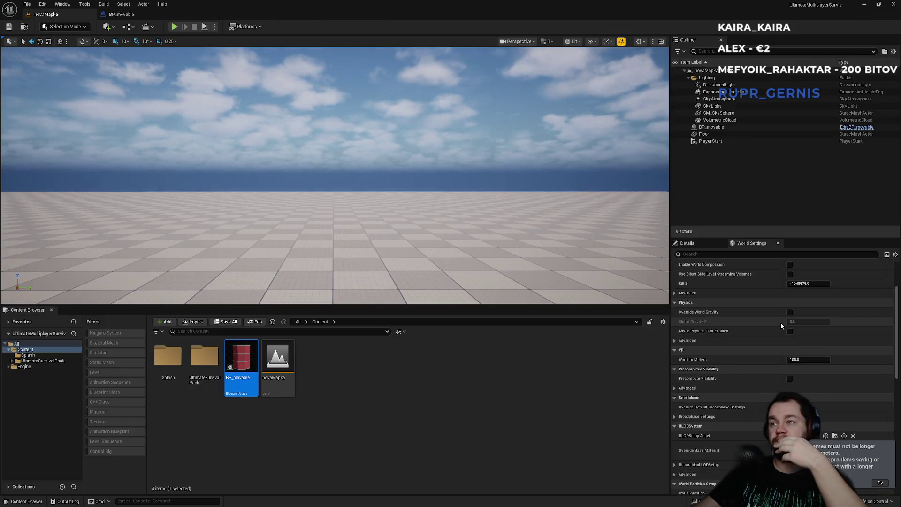
{"action": "scroll", "coordinate": [780, 325], "scroll_direction": "down", "scroll_amount": 1}
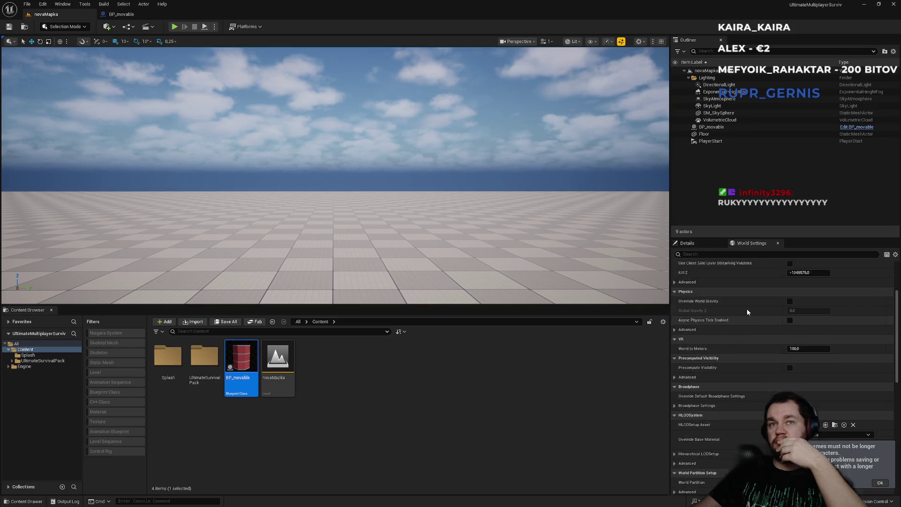
{"action": "scroll", "coordinate": [747, 312], "scroll_direction": "up", "scroll_amount": 5}
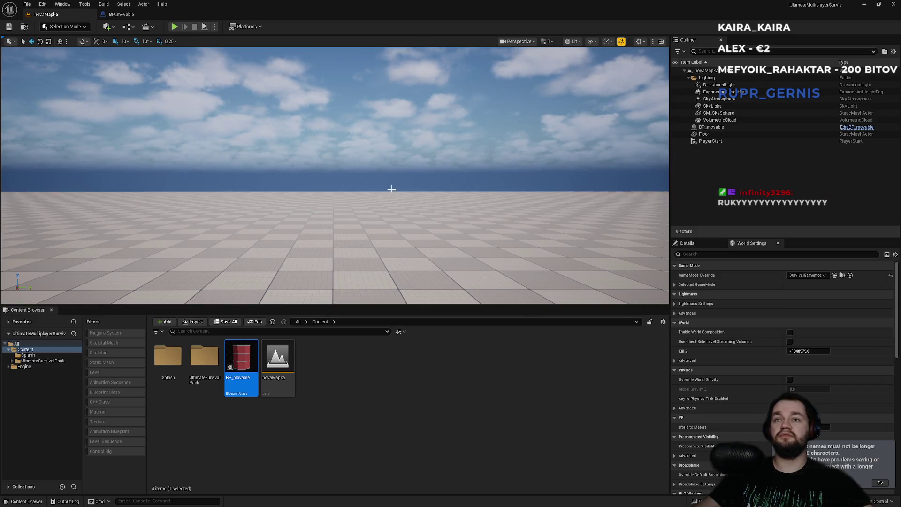
{"action": "scroll", "coordinate": [761, 319], "scroll_direction": "down", "scroll_amount": 6}
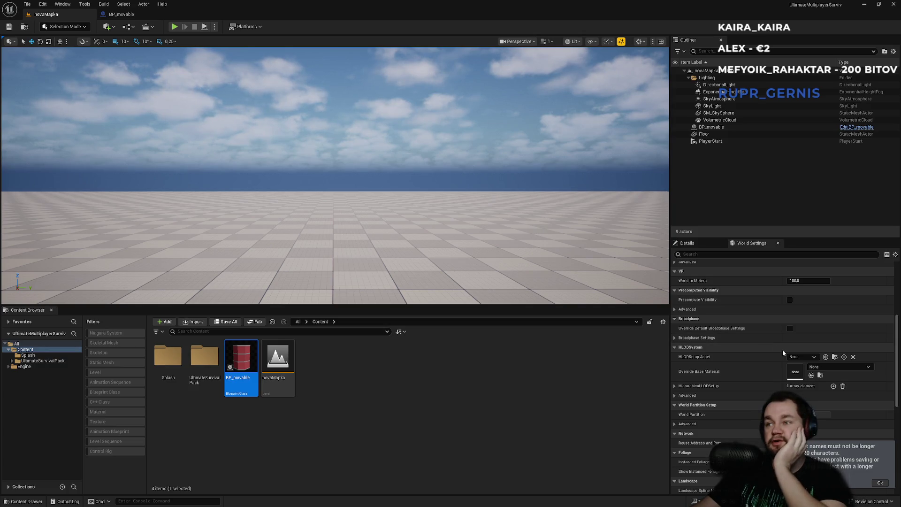
{"action": "scroll", "coordinate": [783, 350], "scroll_direction": "down", "scroll_amount": 2}
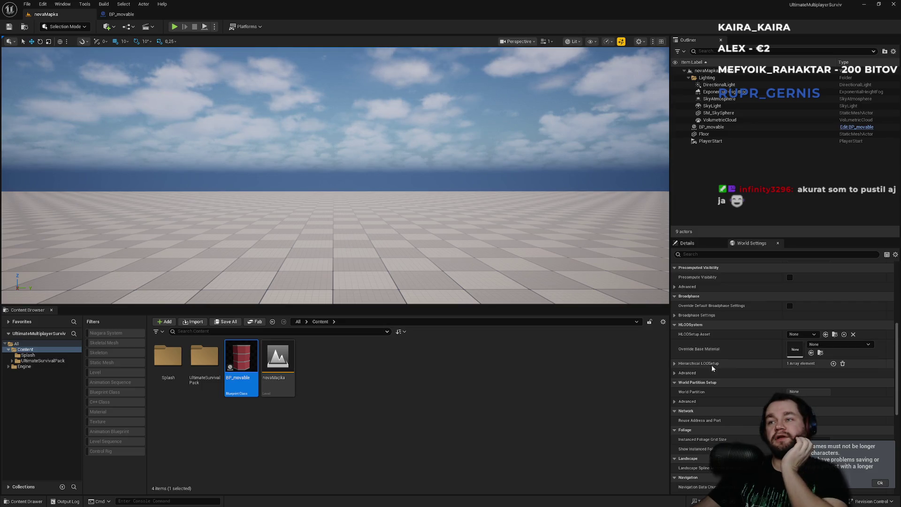
{"action": "left_click", "coordinate": [674, 364]}
{"action": "left_click", "coordinate": [674, 364]}
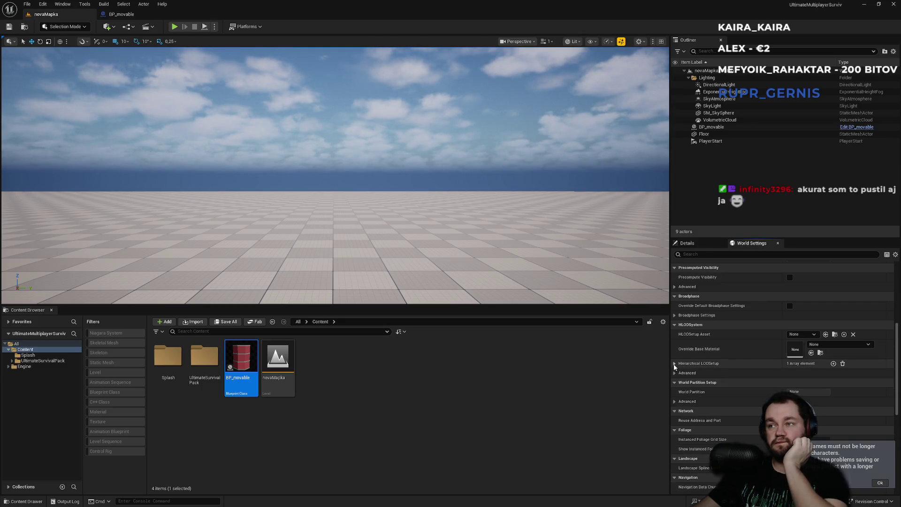
{"action": "left_click", "coordinate": [879, 484]}
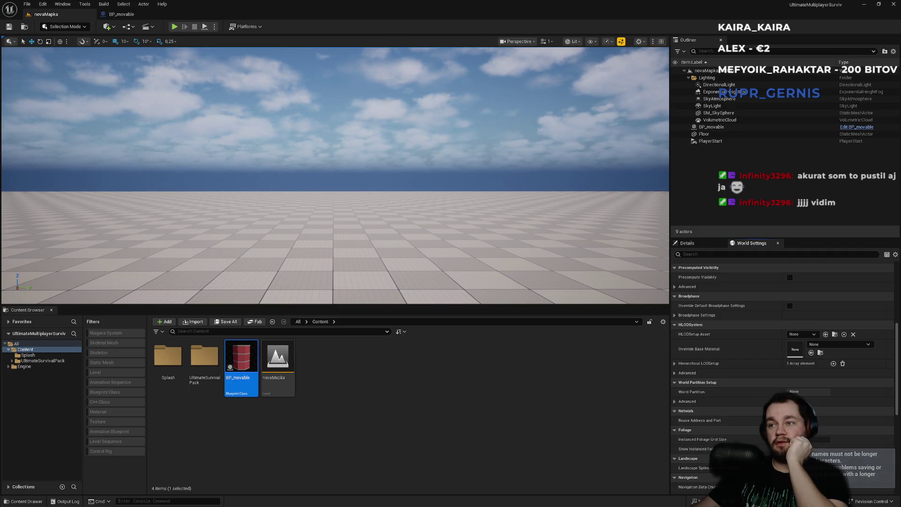
{"action": "scroll", "coordinate": [745, 378], "scroll_direction": "up", "scroll_amount": 5}
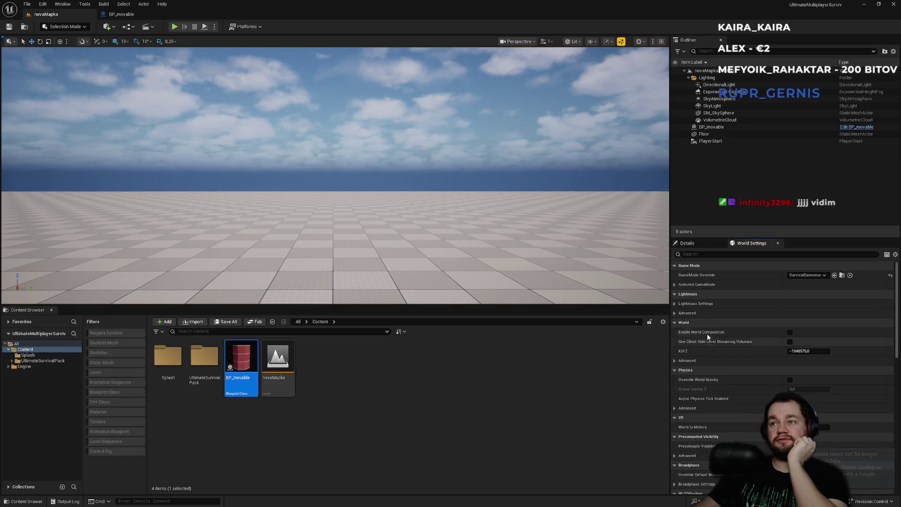
{"action": "left_click", "coordinate": [696, 284]}
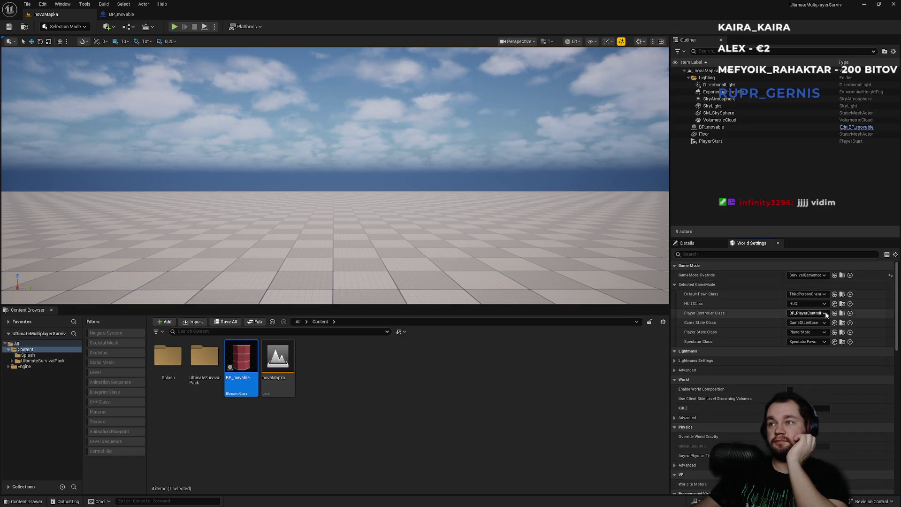
{"action": "left_click", "coordinate": [842, 293]}
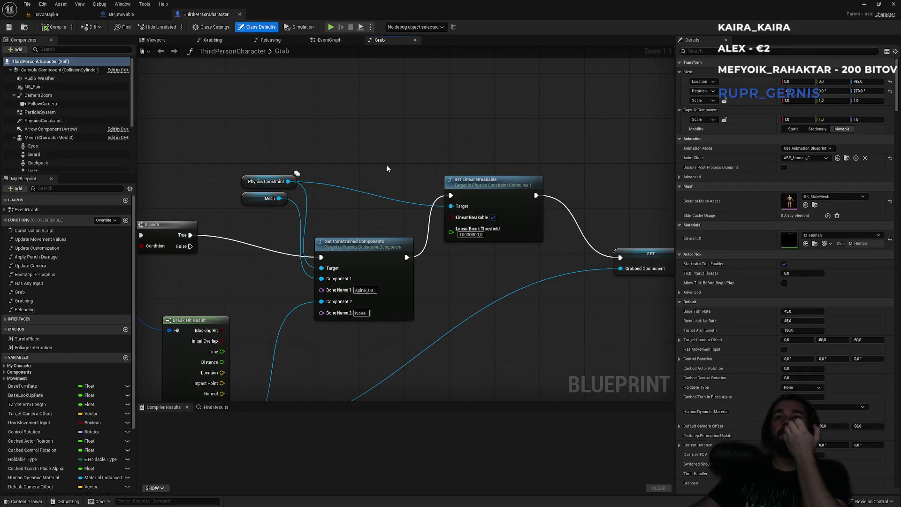
{"action": "scroll", "coordinate": [353, 216], "scroll_direction": "up", "scroll_amount": 2}
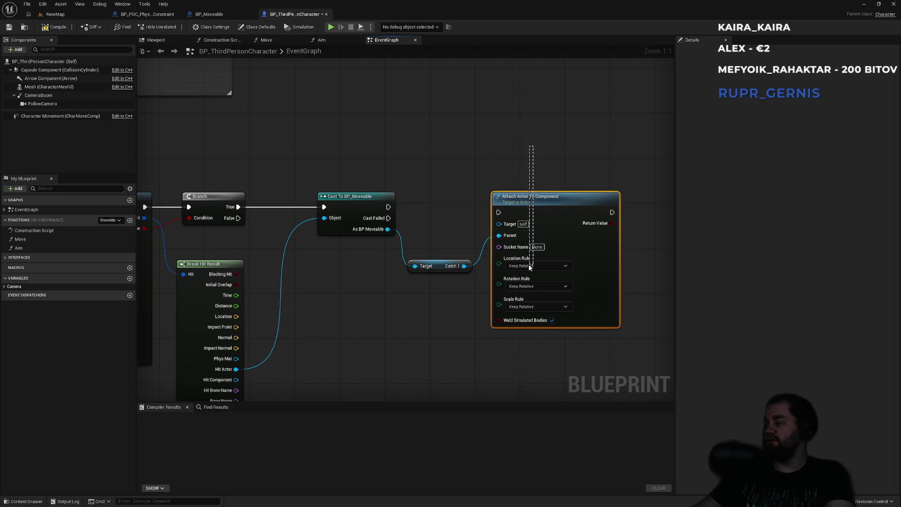
Replace Attach Actor To Component with a Set Constrained Components node targeting Catch 1.
{"action": "left_click_drag", "start_coordinate": [529, 267], "coordinate": [533, 259]}
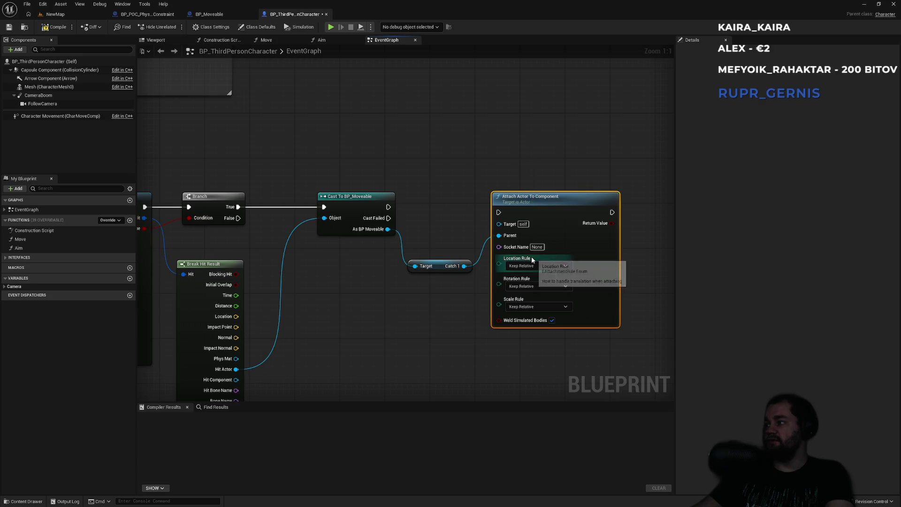
{"action": "key", "text": "Delete"}
{"action": "left_click_drag", "start_coordinate": [464, 266], "coordinate": [507, 238]}
{"action": "type", "text": "set con"}
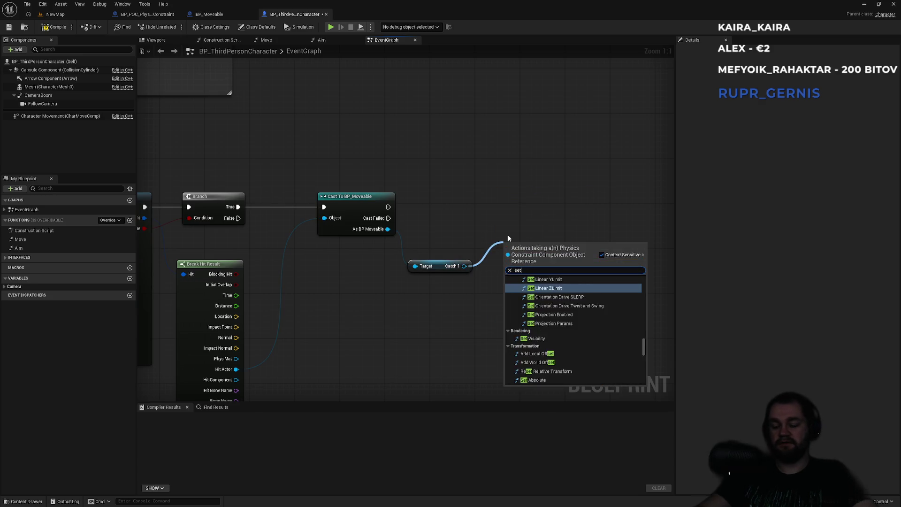
{"action": "key", "text": "Up"}
{"action": "key", "text": "Up"}
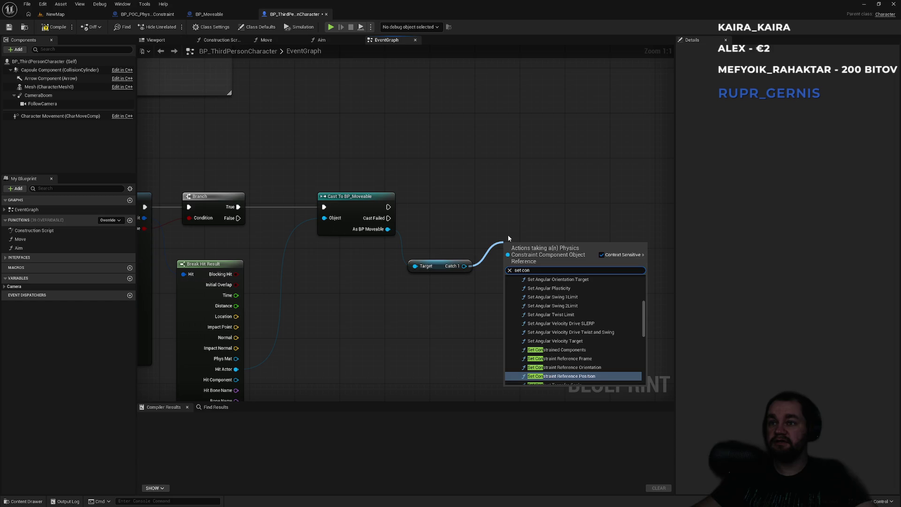
{"action": "key", "text": "Up"}
{"action": "key", "text": "Up"}
{"action": "key", "text": "Return"}
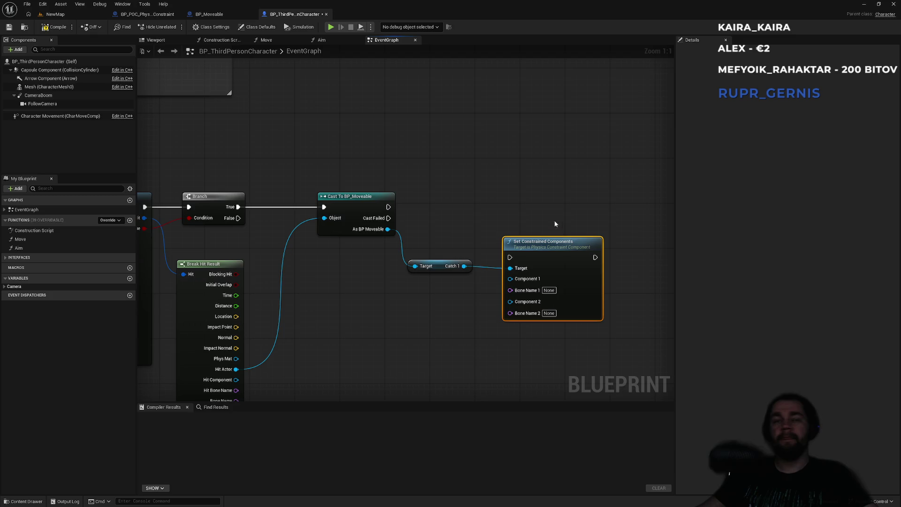
{"action": "left_click_drag", "start_coordinate": [551, 252], "coordinate": [545, 199]}
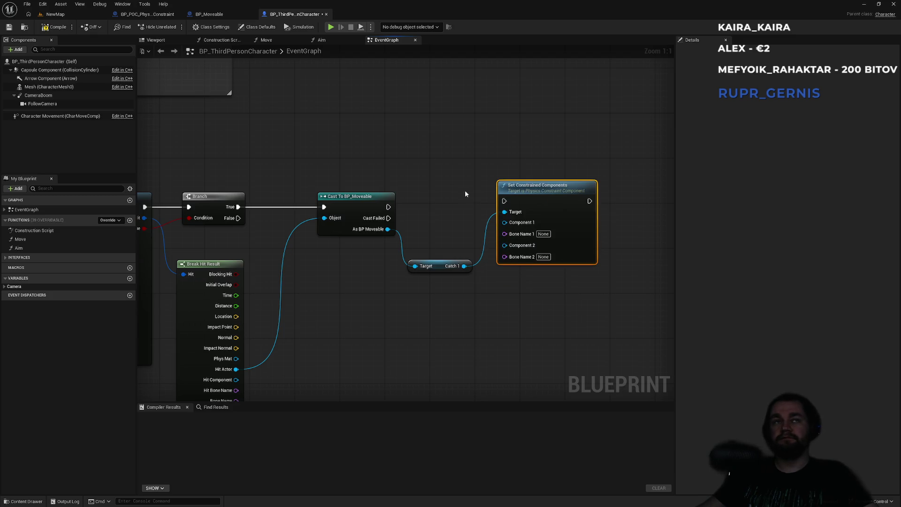
{"action": "mouse_move", "coordinate": [395, 163]}
{"action": "left_mouse_down"}
{"action": "mouse_move", "coordinate": [392, 153]}
{"action": "mouse_move", "coordinate": [434, 155]}
{"action": "mouse_move", "coordinate": [419, 153]}
{"action": "left_mouse_up"}
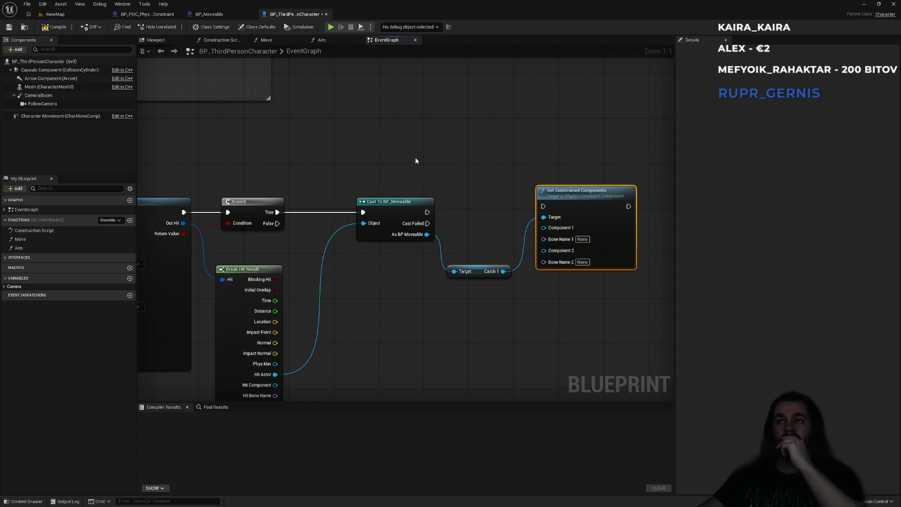
{"action": "left_click_drag", "start_coordinate": [500, 275], "coordinate": [525, 307]}
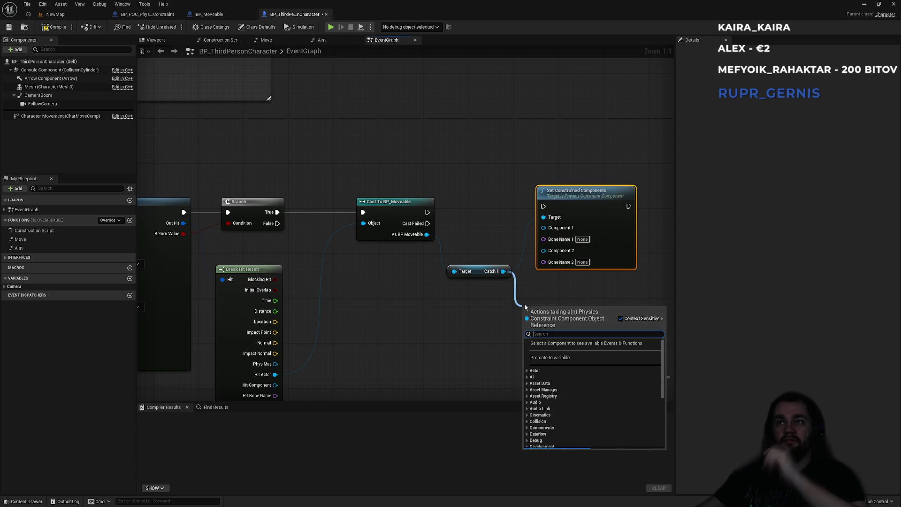
{"action": "type", "text": "constrai"}
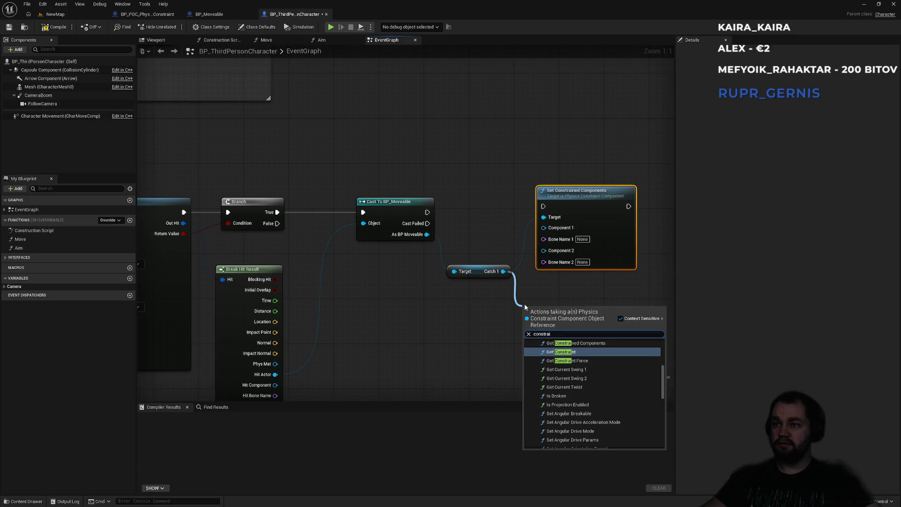
{"action": "left_click", "coordinate": [576, 343]}
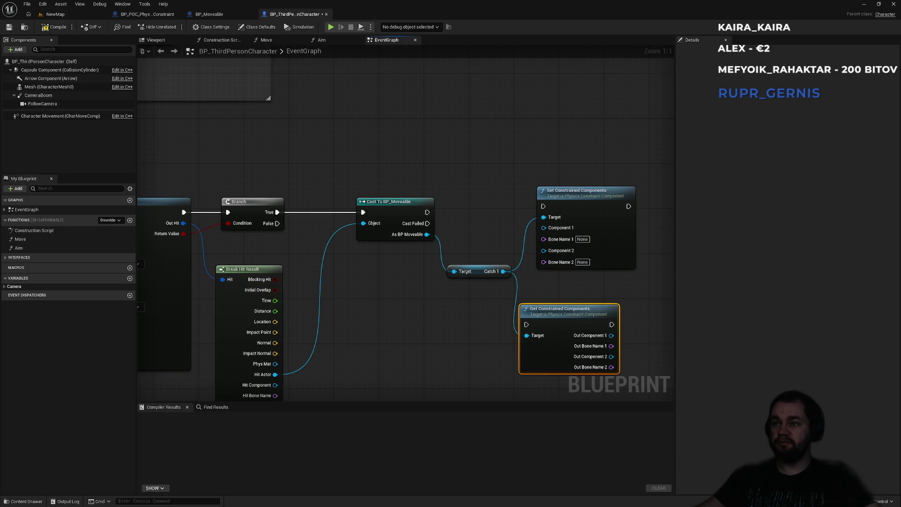
{"action": "left_click_drag", "start_coordinate": [480, 329], "coordinate": [352, 306]}
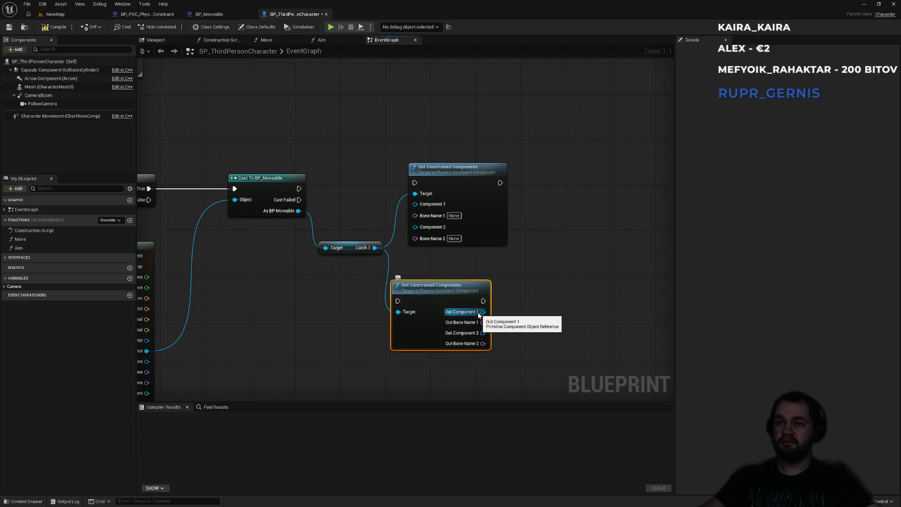
{"action": "mouse_move", "coordinate": [482, 312]}
{"action": "left_mouse_down"}
{"action": "mouse_move", "coordinate": [512, 309]}
{"action": "mouse_move", "coordinate": [524, 291]}
{"action": "left_mouse_up"}
{"action": "type", "text": "set"}
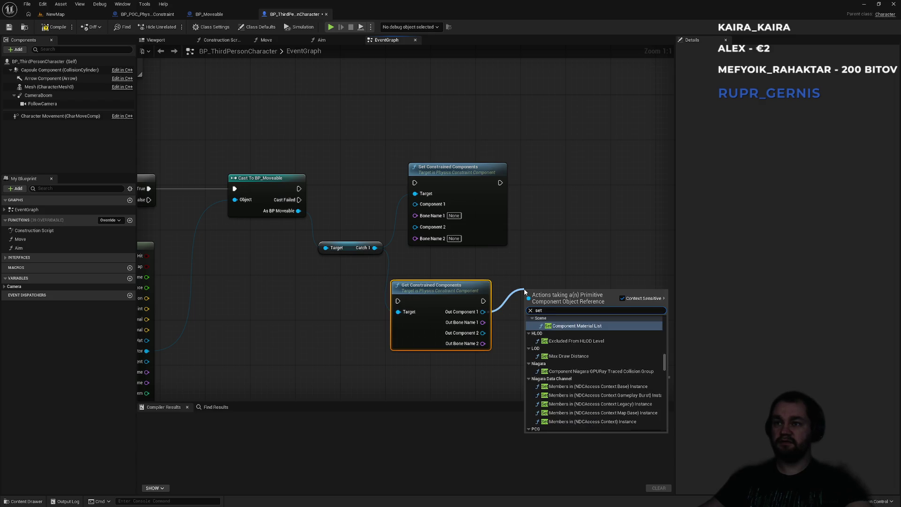
{"action": "scroll", "coordinate": [588, 377], "scroll_direction": "down", "scroll_amount": 1}
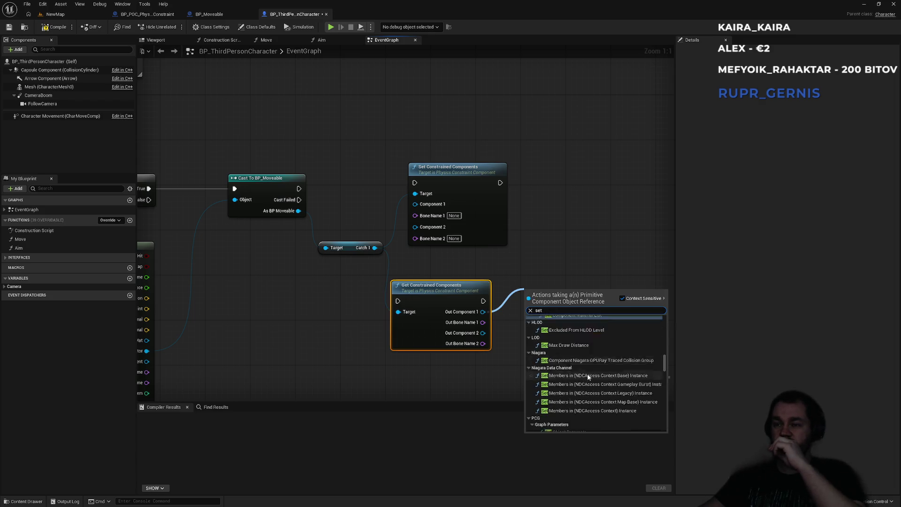
{"action": "right_click", "coordinate": [484, 312]}
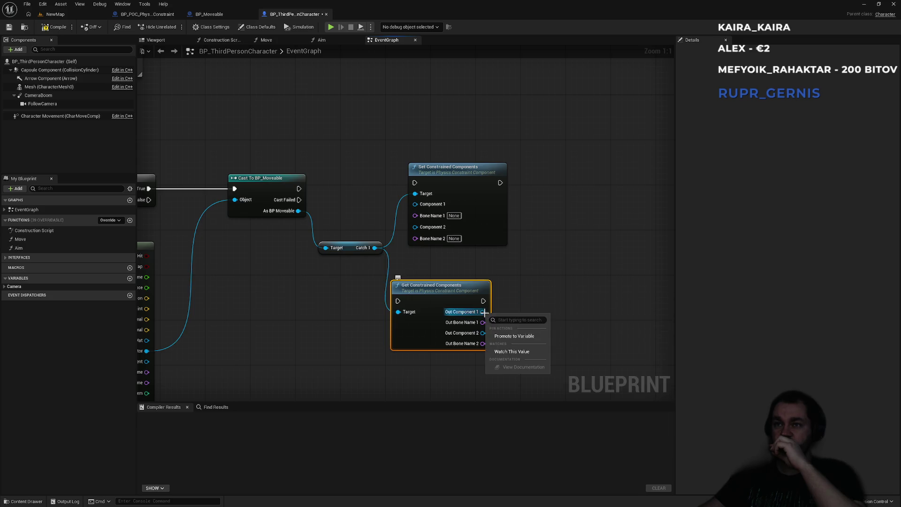
{"action": "right_click", "coordinate": [478, 316]}
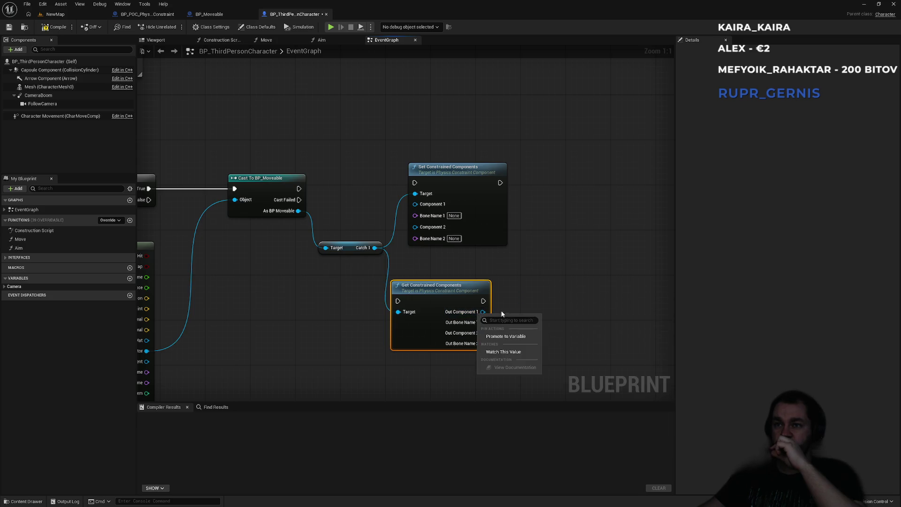
{"action": "left_click", "coordinate": [517, 307]}
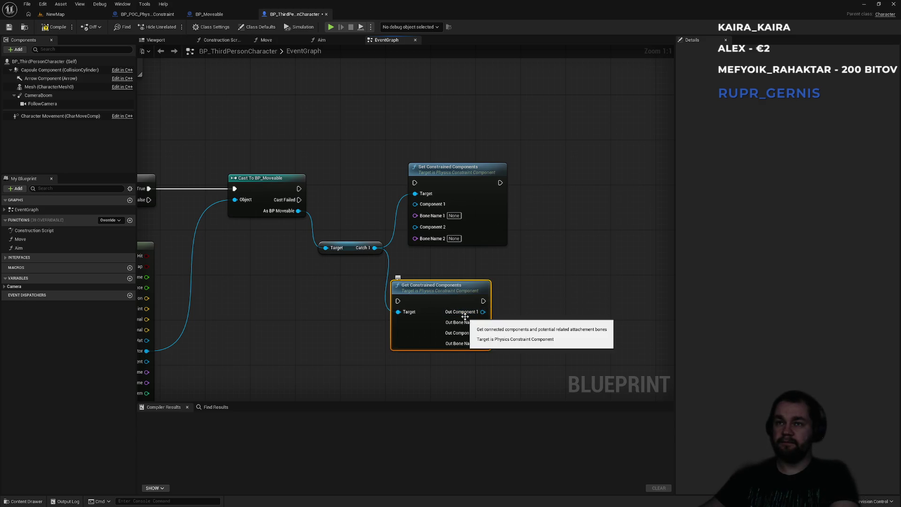
{"action": "key", "text": "Delete"}
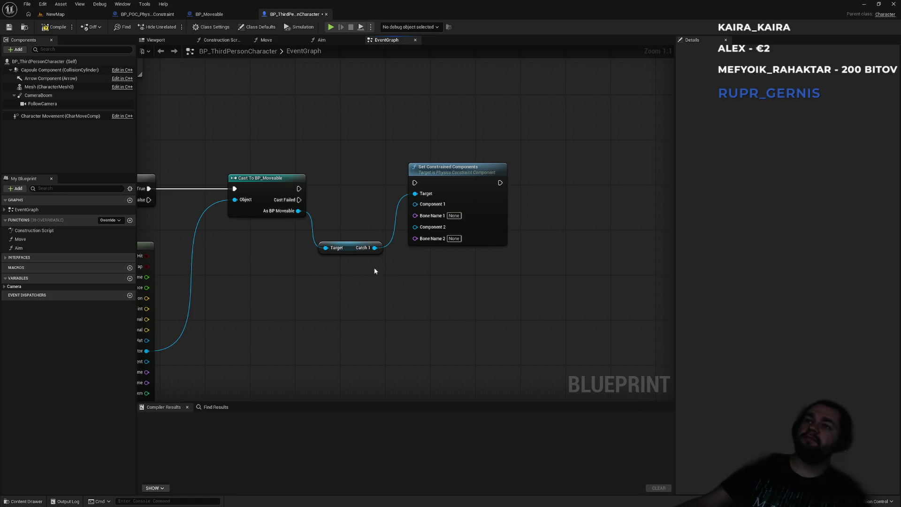
{"action": "left_click_drag", "start_coordinate": [375, 248], "coordinate": [398, 285]}
{"action": "type", "text": "set compoe"}
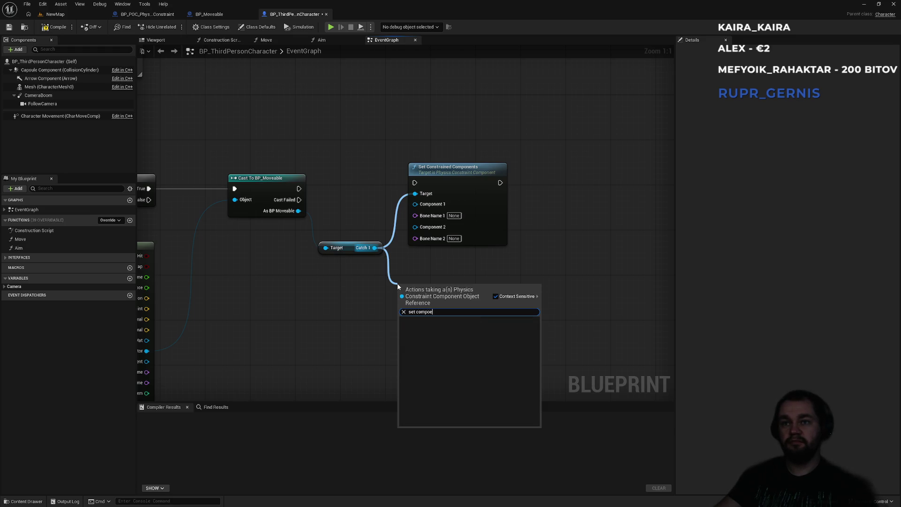
{"action": "key", "text": "ctrl+a"}
{"action": "type", "text": "comp"}
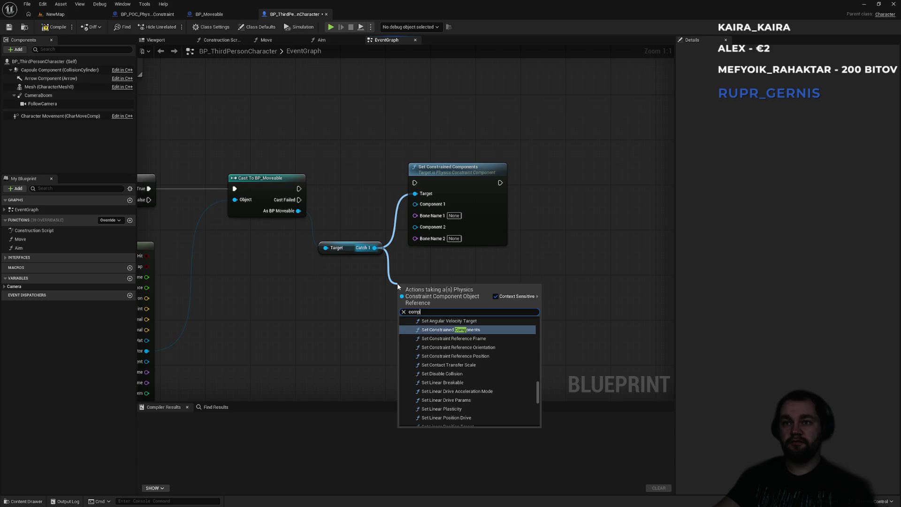
{"action": "type", "text": "onent"}
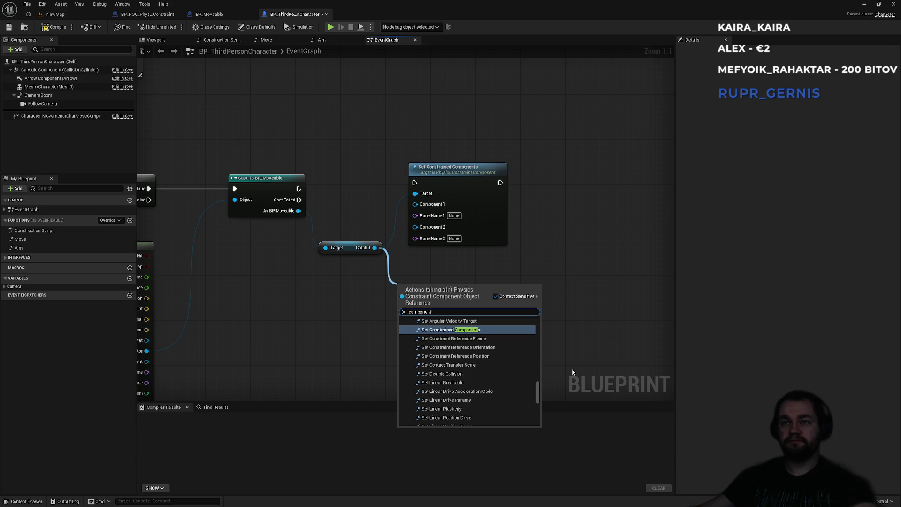
{"action": "mouse_move", "coordinate": [538, 393]}
{"action": "left_mouse_down"}
{"action": "mouse_move", "coordinate": [539, 411]}
{"action": "mouse_move", "coordinate": [539, 353]}
{"action": "left_mouse_up"}
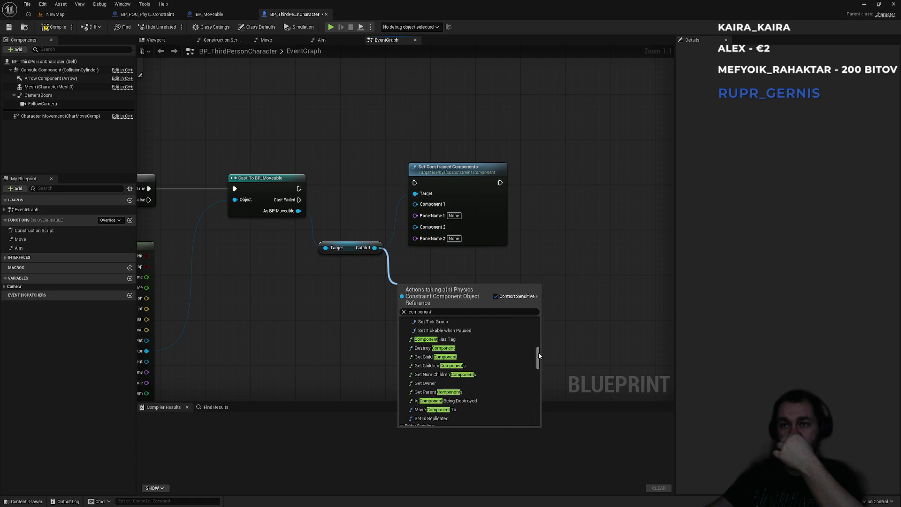
{"action": "left_click_drag", "start_coordinate": [539, 355], "coordinate": [541, 324]}
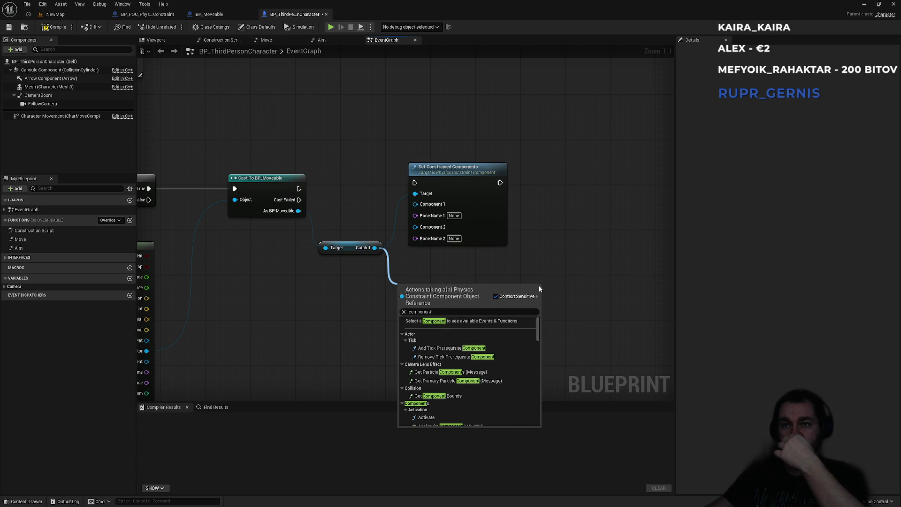
{"action": "left_click", "coordinate": [535, 265]}
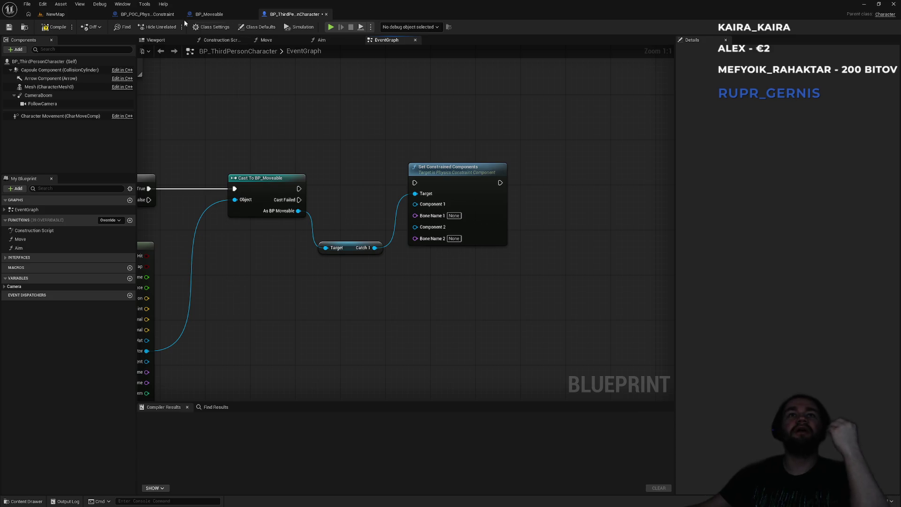
In BP_Moveable, review all catch1 constraint details, including locked linear motion and projection.
{"action": "left_click", "coordinate": [207, 14]}
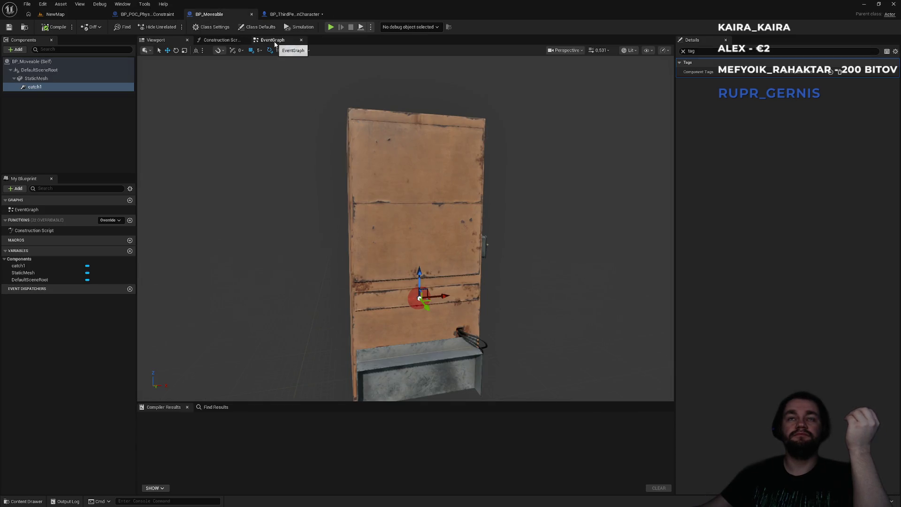
{"action": "left_click", "coordinate": [683, 52]}
{"action": "scroll", "coordinate": [737, 342], "scroll_direction": "down", "scroll_amount": 5}
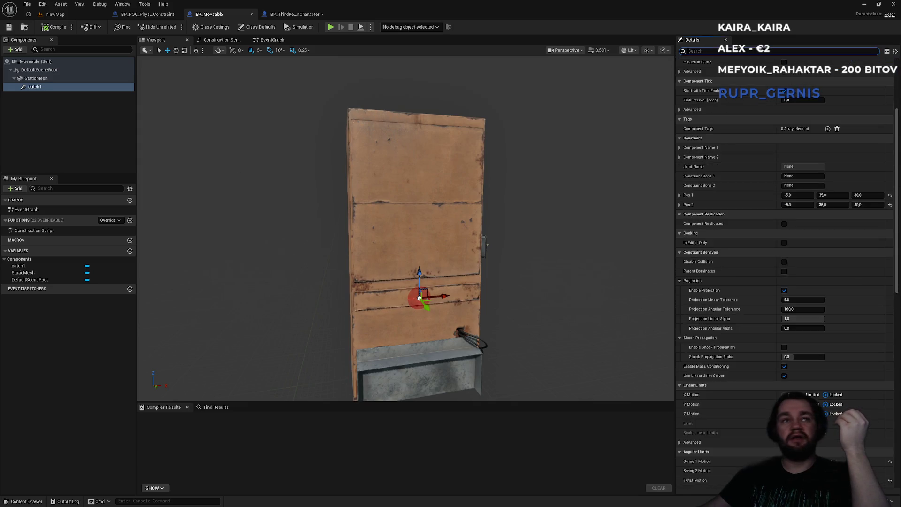
{"action": "scroll", "coordinate": [765, 364], "scroll_direction": "down", "scroll_amount": 3}
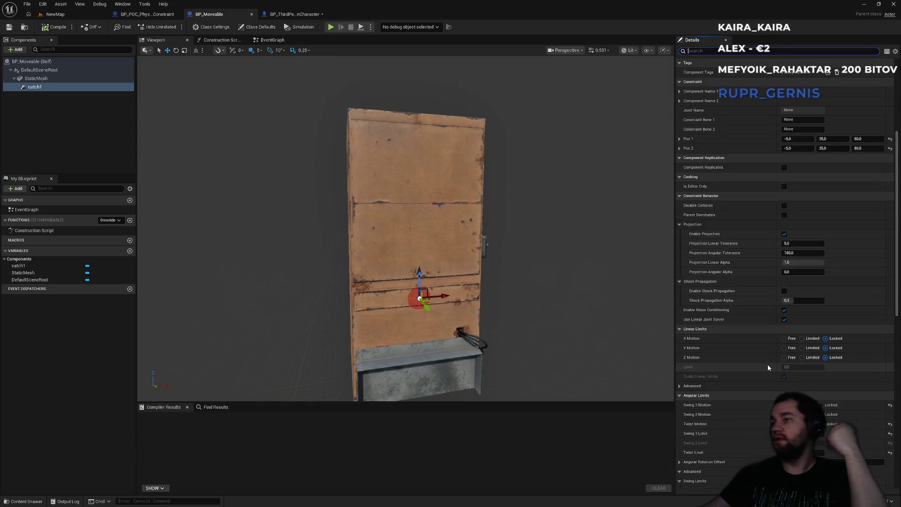
{"action": "scroll", "coordinate": [767, 362], "scroll_direction": "down", "scroll_amount": 3}
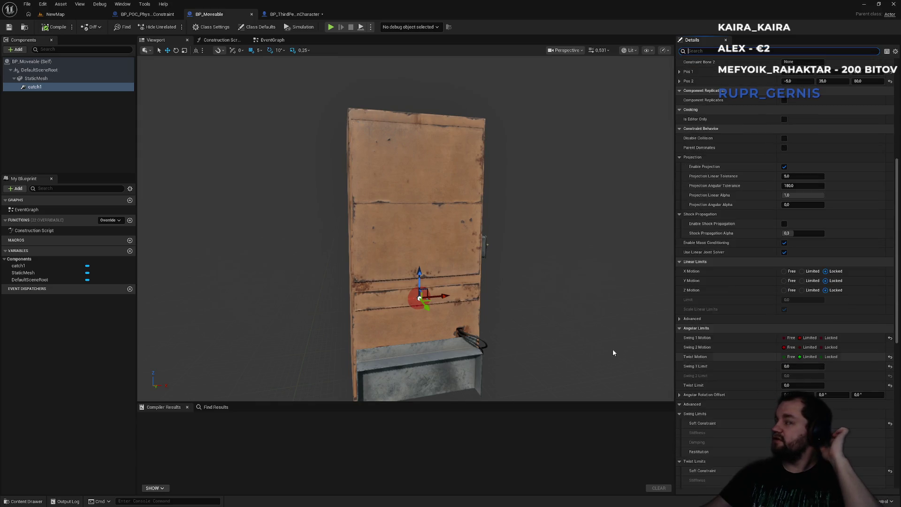
{"action": "scroll", "coordinate": [740, 322], "scroll_direction": "down", "scroll_amount": 5}
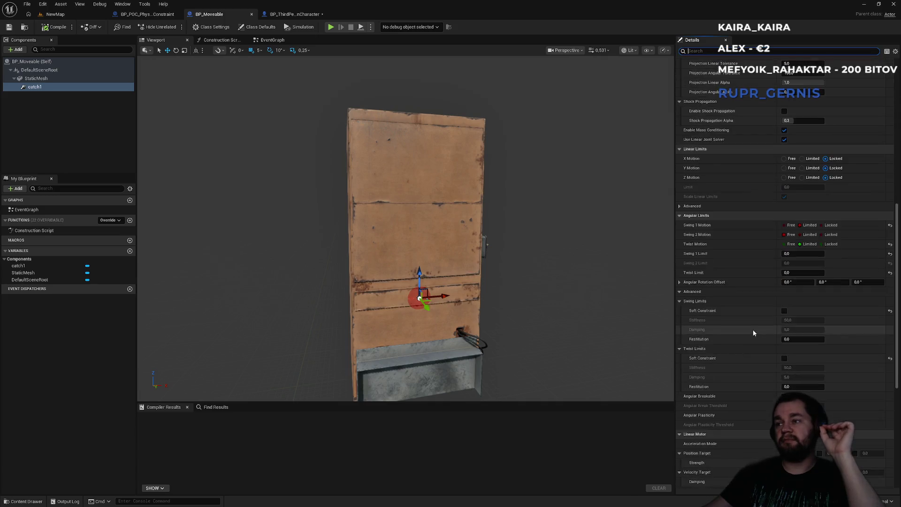
{"action": "scroll", "coordinate": [753, 330], "scroll_direction": "down", "scroll_amount": 3}
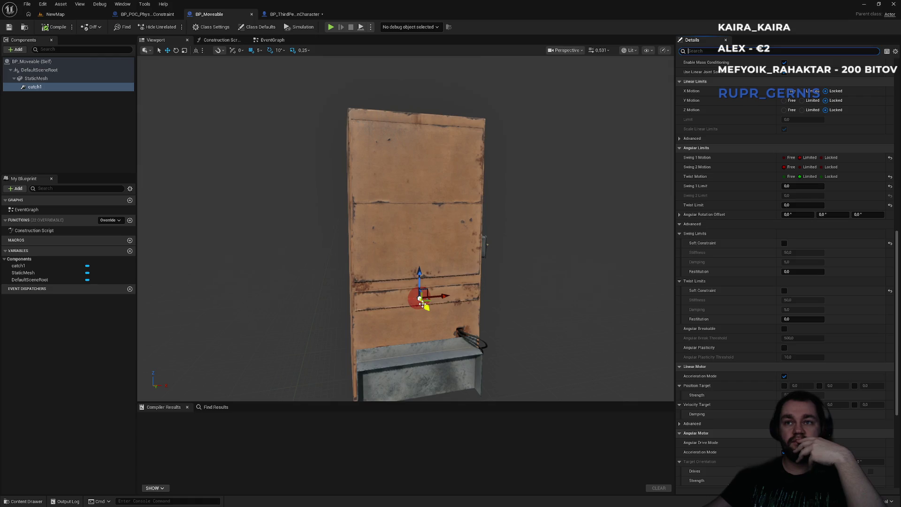
{"action": "scroll", "coordinate": [763, 351], "scroll_direction": "down", "scroll_amount": 5}
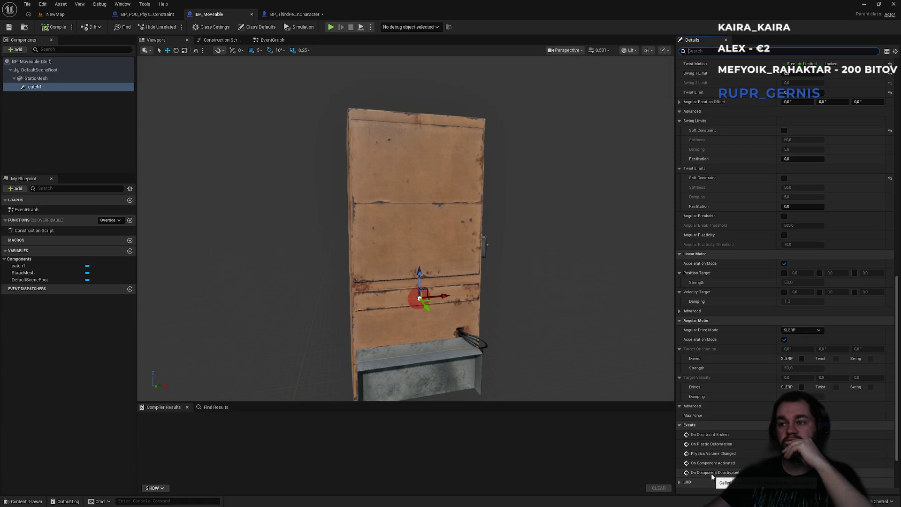
{"action": "scroll", "coordinate": [732, 356], "scroll_direction": "up", "scroll_amount": 10}
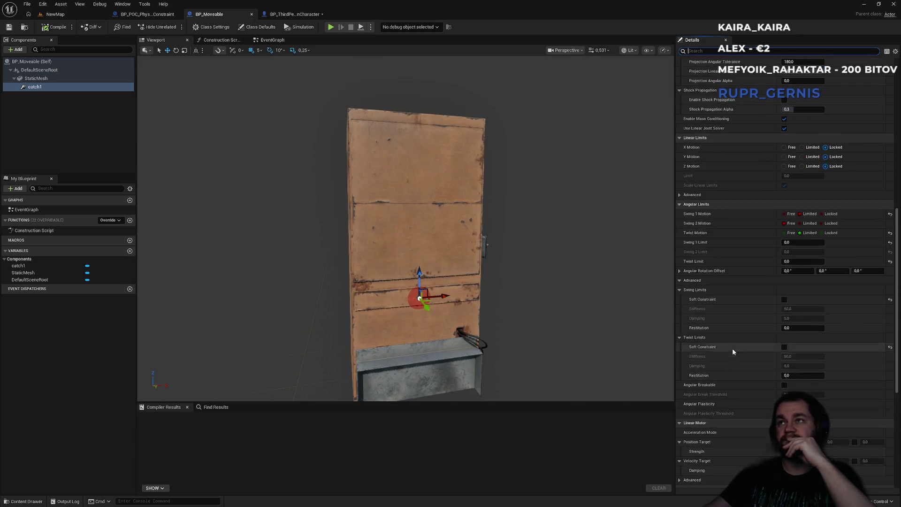
{"action": "scroll", "coordinate": [730, 337], "scroll_direction": "up", "scroll_amount": 3}
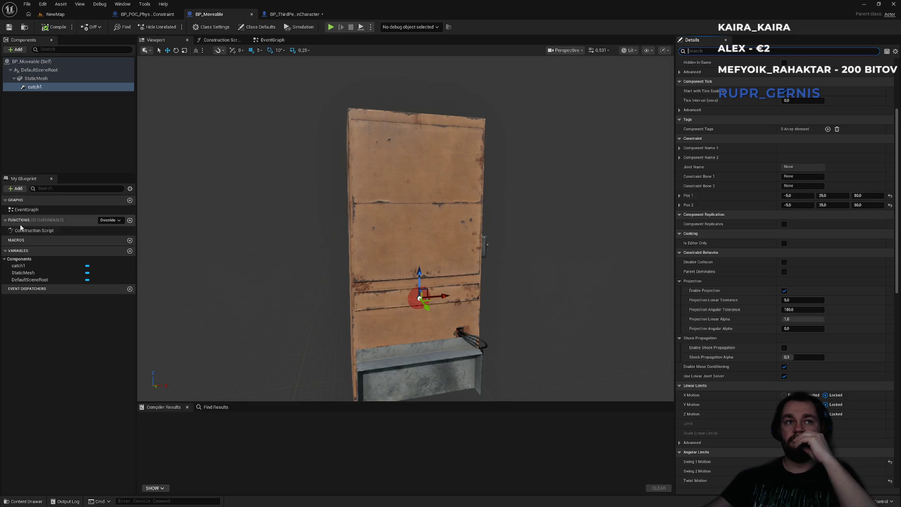
Create an AttachPlayer function in BP_Moveable and position its entry node.
{"action": "left_click", "coordinate": [130, 220]}
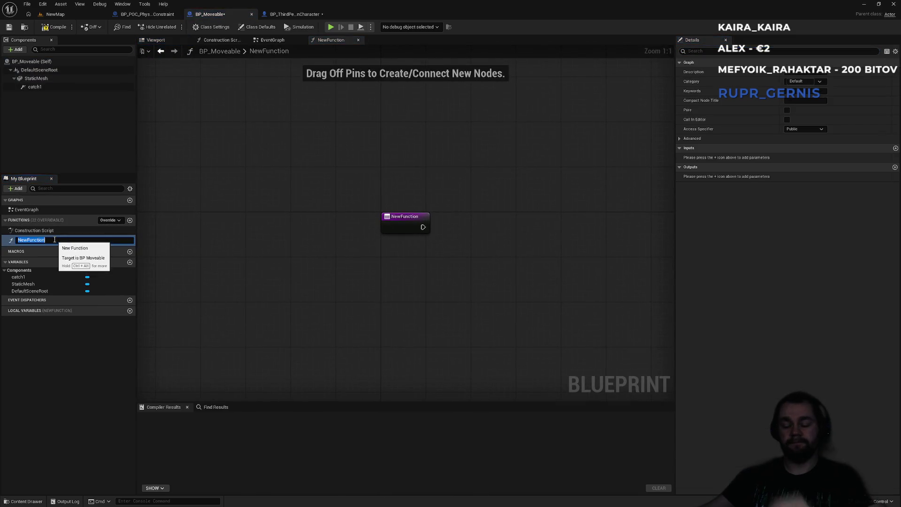
{"action": "type", "text": "Attach"}
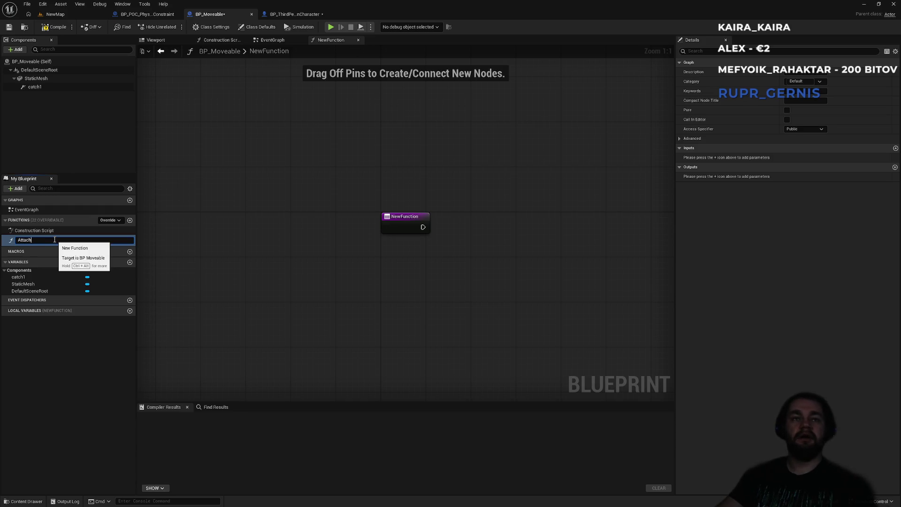
{"action": "type", "text": "Player"}
{"action": "key", "text": "Return"}
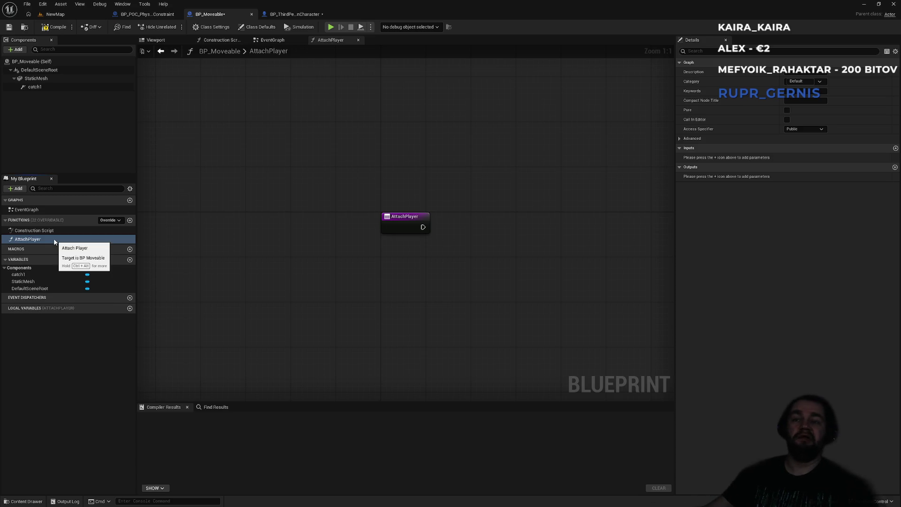
{"action": "left_click_drag", "start_coordinate": [289, 272], "coordinate": [219, 281]}
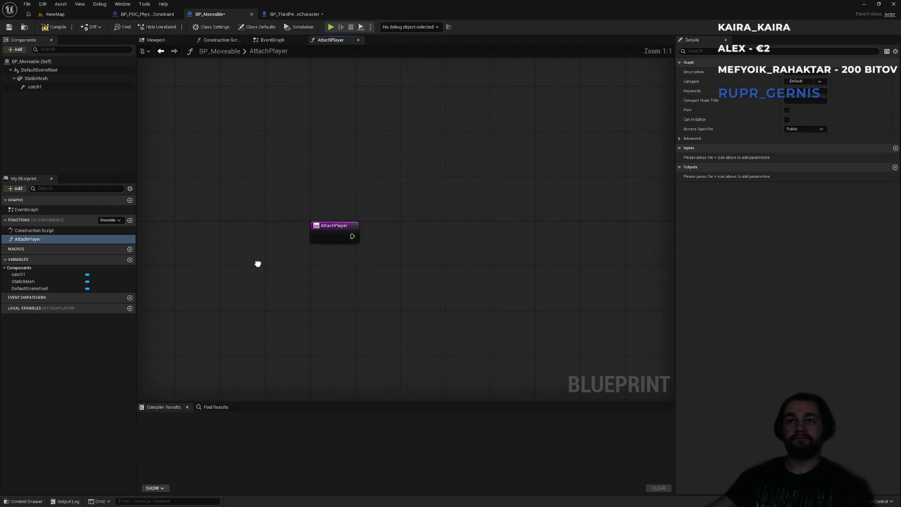
{"action": "left_click", "coordinate": [320, 235]}
{"action": "left_click_drag", "start_coordinate": [319, 235], "coordinate": [333, 238]}
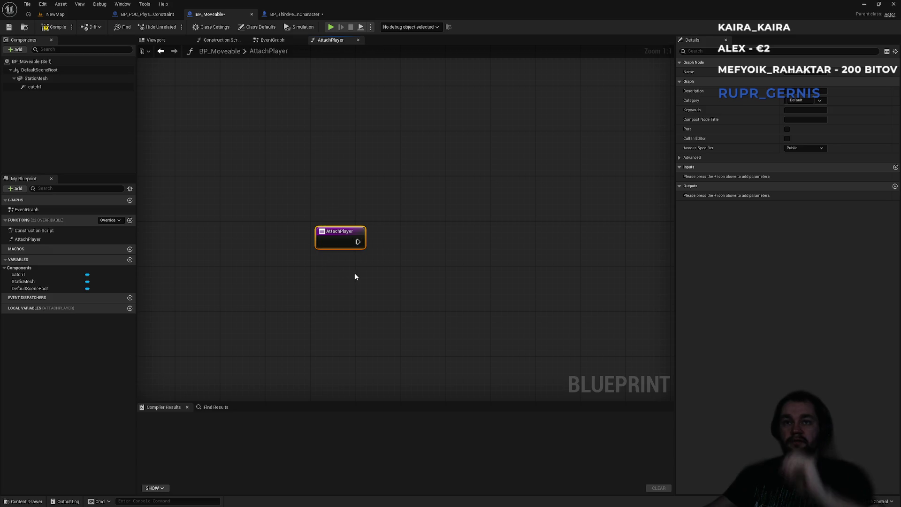
Place a catch1 reference in AttachPlayer's graph and add two function inputs.
{"action": "left_click_drag", "start_coordinate": [38, 87], "coordinate": [373, 294]}
{"action": "left_click_drag", "start_coordinate": [407, 264], "coordinate": [351, 235]}
{"action": "left_click", "coordinate": [895, 168]}
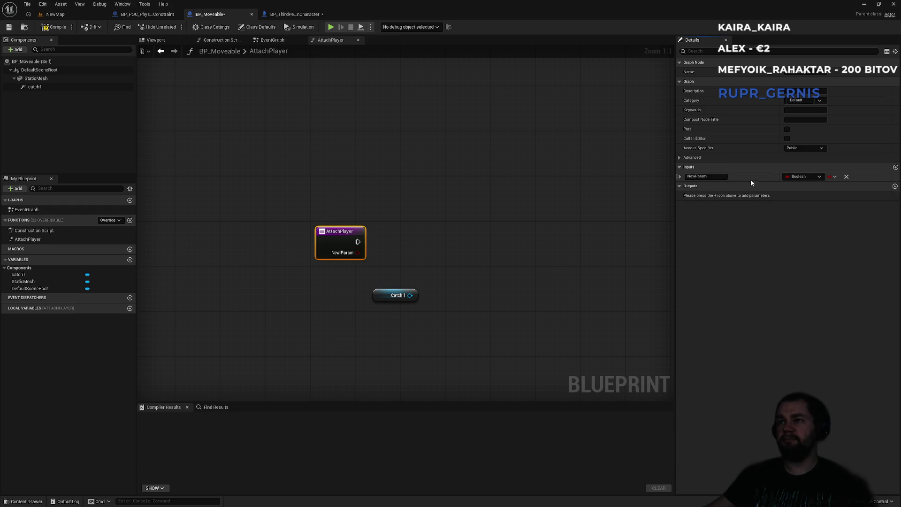
{"action": "left_click", "coordinate": [895, 167]}
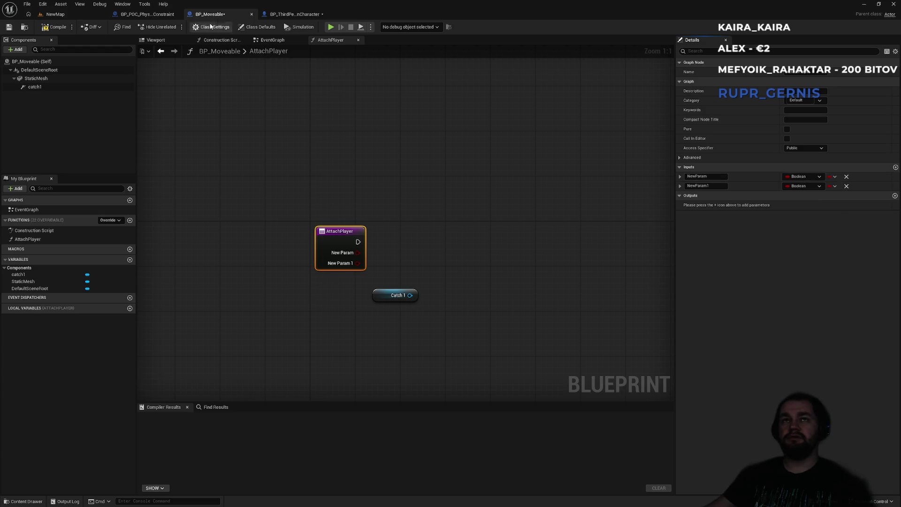
{"action": "left_click", "coordinate": [290, 15]}
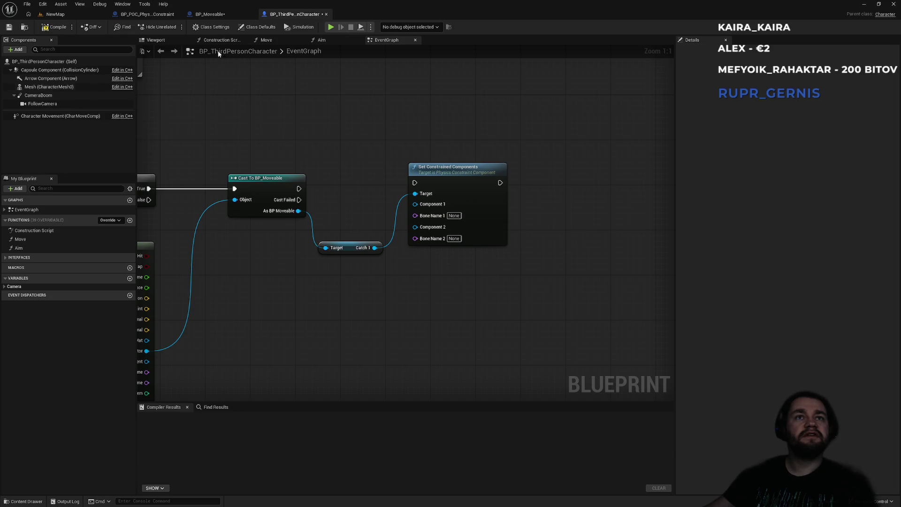
{"action": "left_click", "coordinate": [225, 14]}
Make the first input a Skeletal Mesh object reference named PlayerMesh.
{"action": "left_click", "coordinate": [808, 179]}
{"action": "type", "text": "skeletal m"}
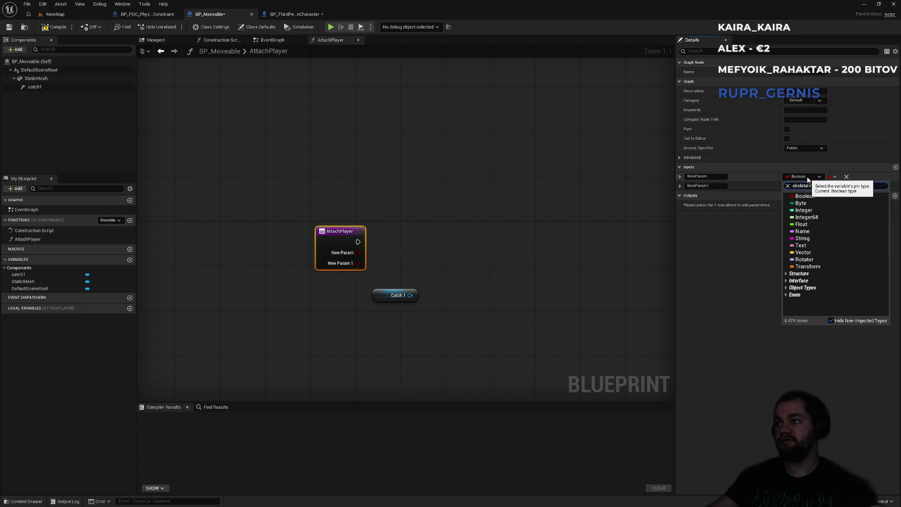
{"action": "type", "text": "esh"}
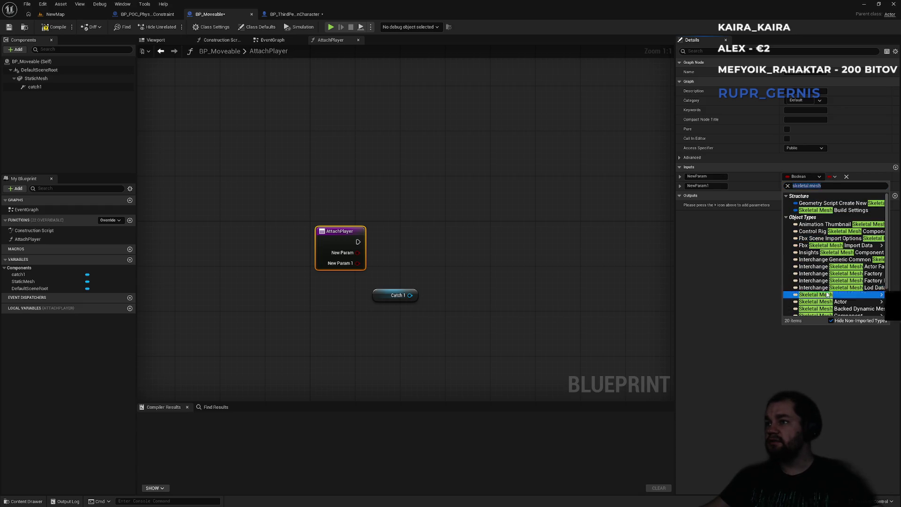
{"action": "mouse_move", "coordinate": [827, 294]}
{"action": "left_click", "coordinate": [751, 290]}
{"action": "left_click", "coordinate": [699, 177]}
{"action": "type", "text": "PlayerMe"}
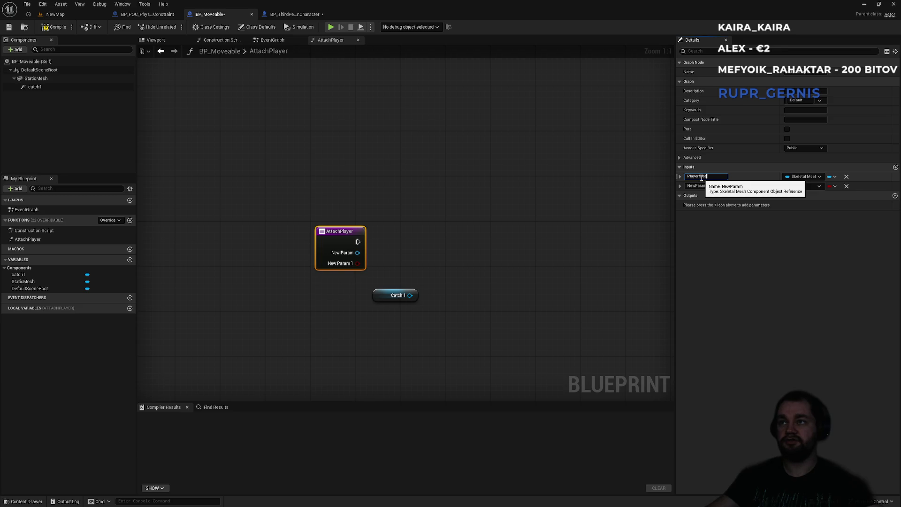
{"action": "type", "text": "h"}
{"action": "key", "text": "Return"}
{"action": "left_click", "coordinate": [698, 186]}
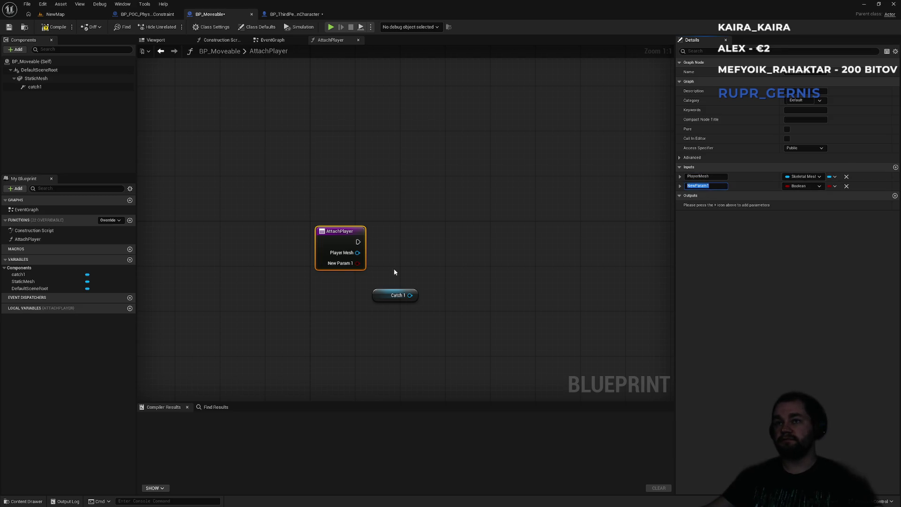
{"action": "left_click", "coordinate": [395, 273]}
Look over the character and BP_POC_PhysicsConstraint blueprints, then go to the NewMap level.
{"action": "left_click", "coordinate": [210, 15]}
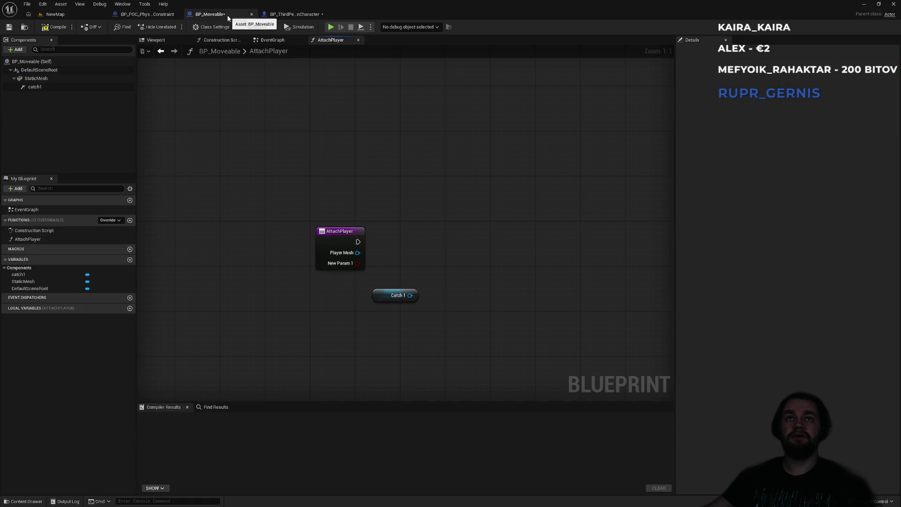
{"action": "left_click", "coordinate": [294, 15]}
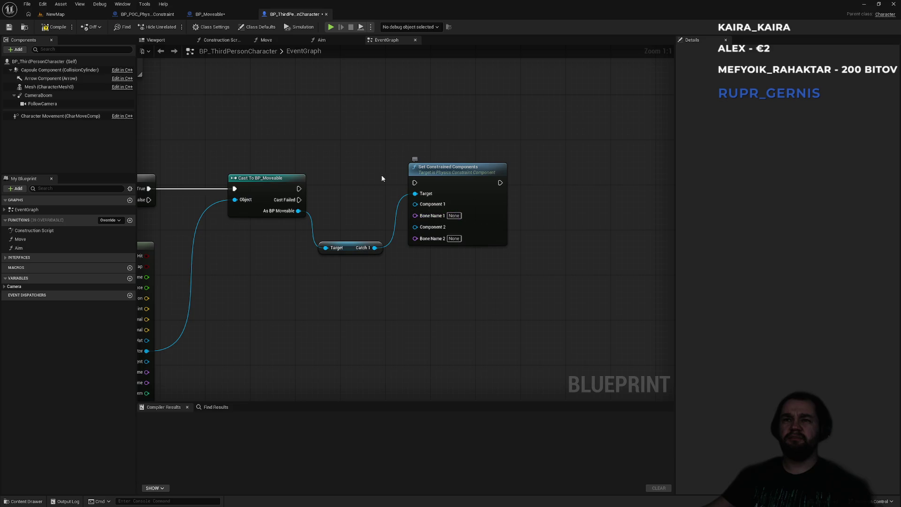
{"action": "left_click", "coordinate": [226, 17]}
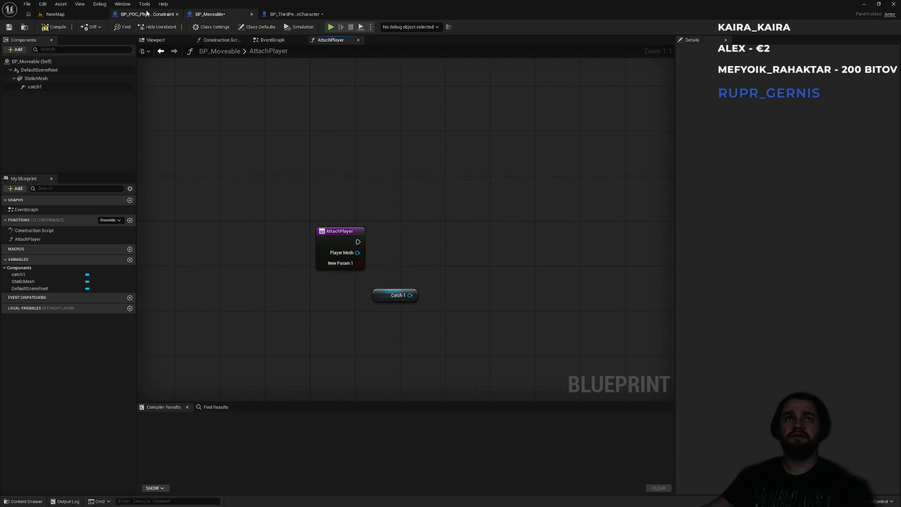
{"action": "left_click", "coordinate": [146, 14]}
{"action": "left_click", "coordinate": [232, 16]}
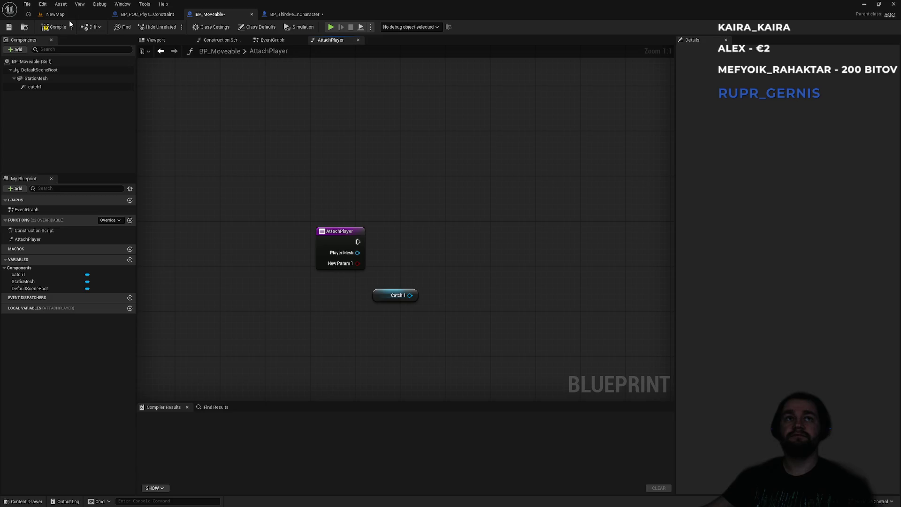
{"action": "left_click", "coordinate": [69, 16]}
Open SKM_Quinn_Simple from BP_ThirdPersonCharacter's Mesh and inspect skeleton bones like hand_l.
{"action": "left_click", "coordinate": [330, 446]}
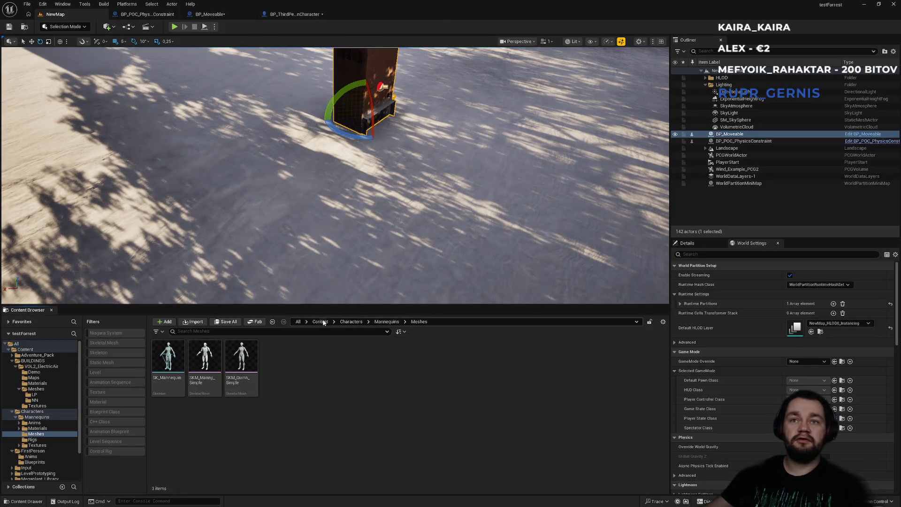
{"action": "left_click", "coordinate": [321, 322]}
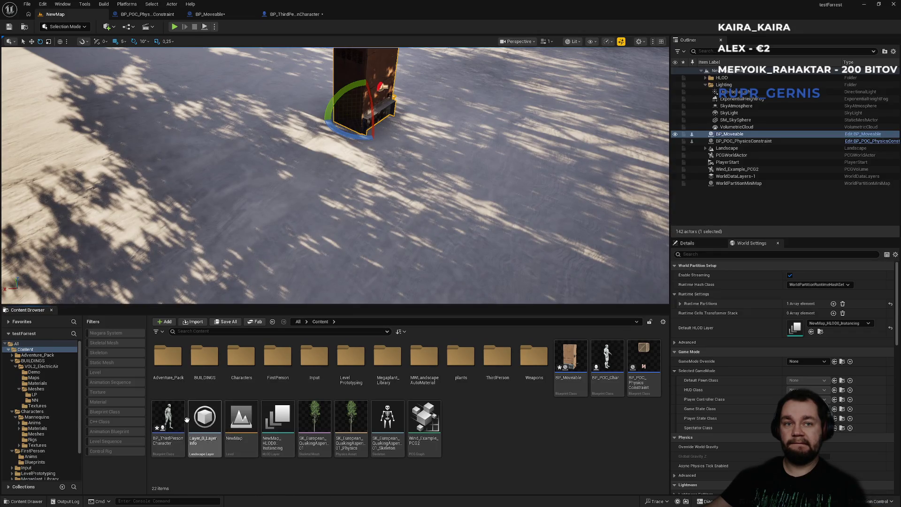
{"action": "double_click", "coordinate": [171, 419]}
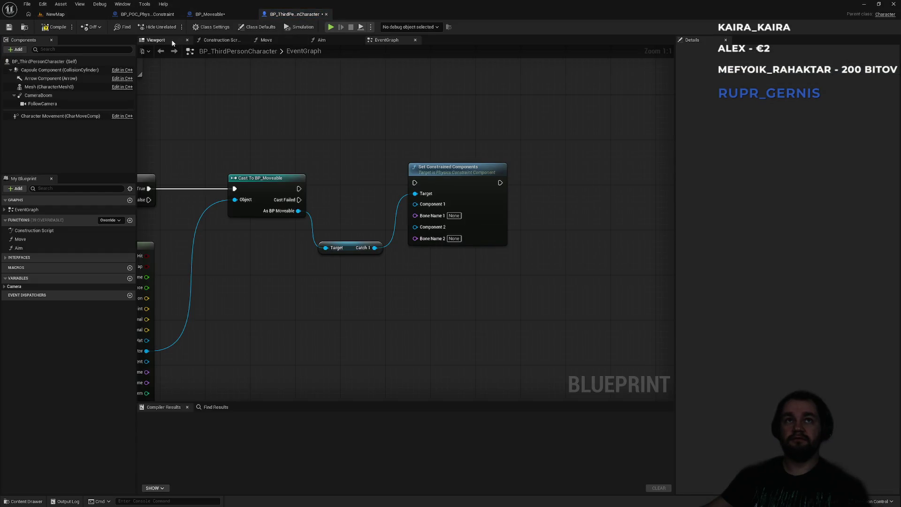
{"action": "left_click", "coordinate": [43, 86]}
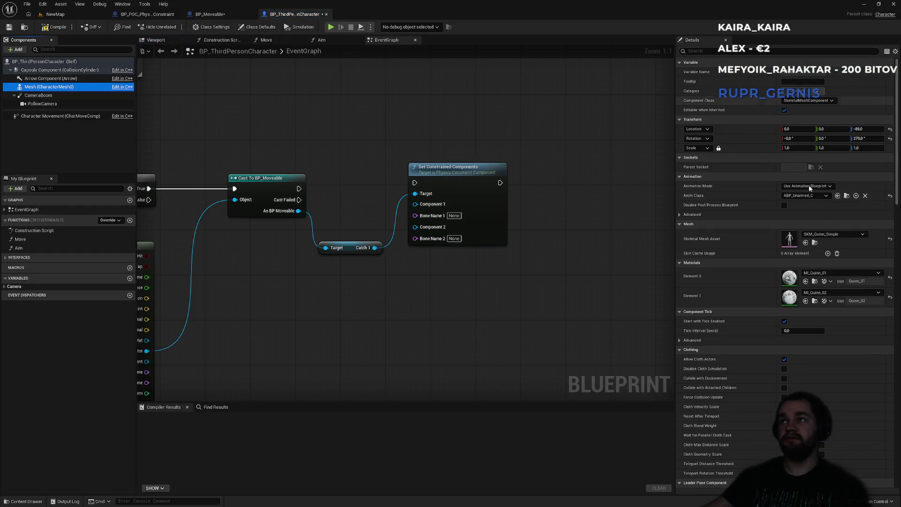
{"action": "left_click", "coordinate": [815, 243]}
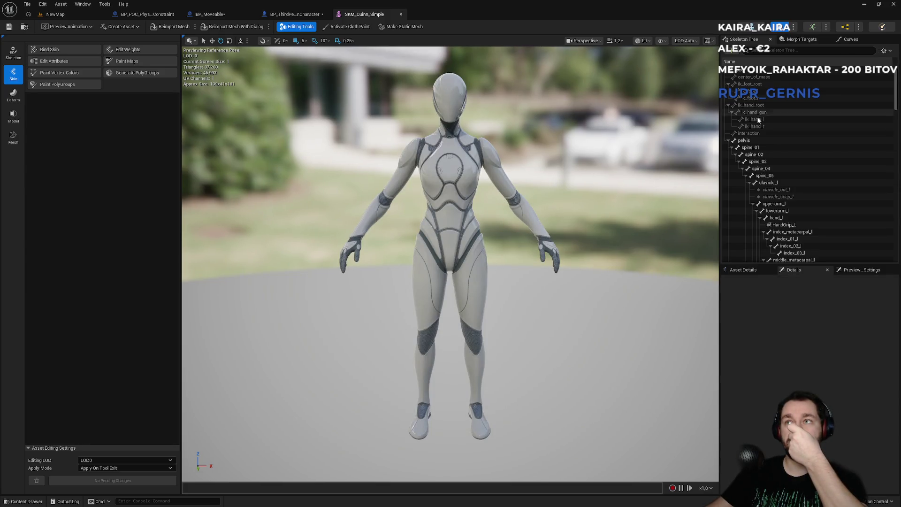
{"action": "scroll", "coordinate": [783, 192], "scroll_direction": "down", "scroll_amount": 5}
{"action": "scroll", "coordinate": [783, 191], "scroll_direction": "down", "scroll_amount": 1}
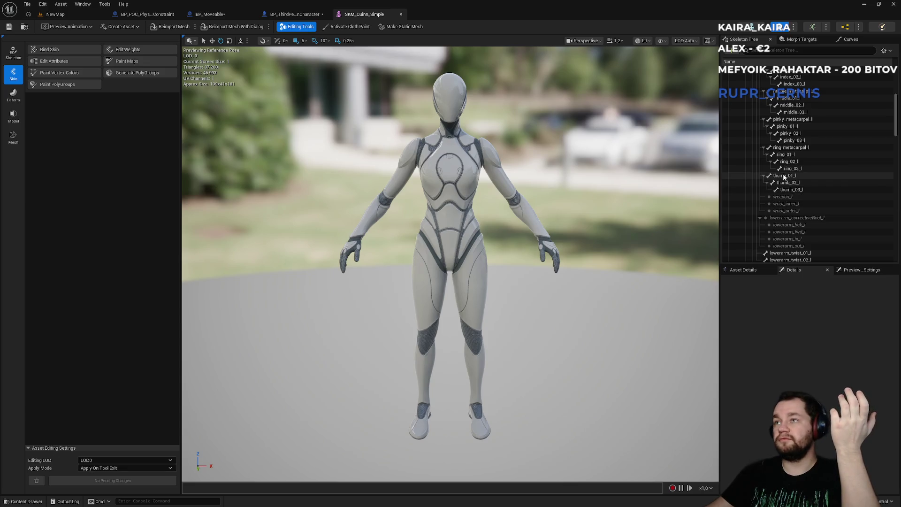
{"action": "left_click", "coordinate": [546, 239]}
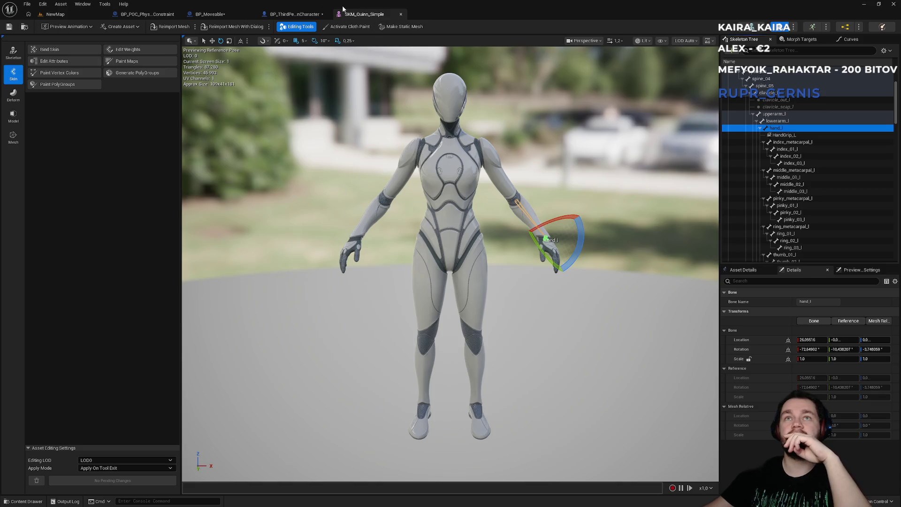
{"action": "left_click", "coordinate": [307, 12]}
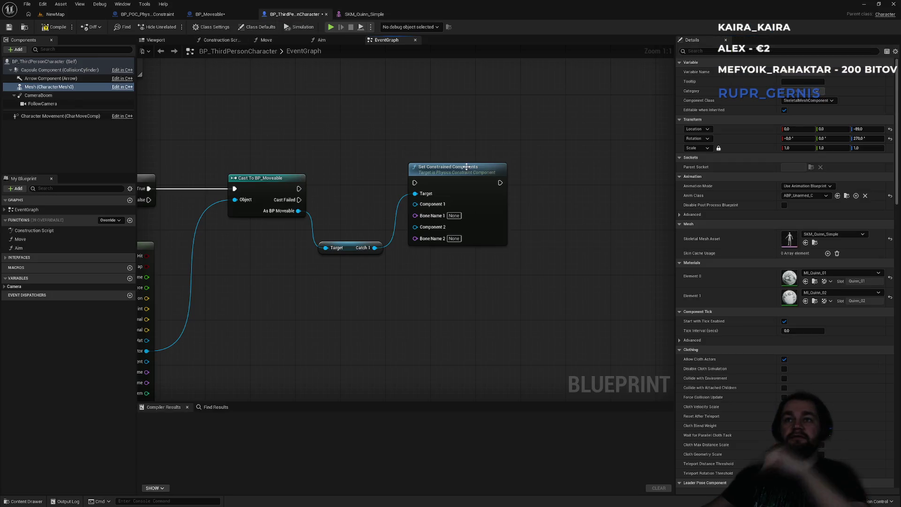
Delete the Set Constrained Components node and the Catch 1 getter from the character graph.
{"action": "left_click", "coordinate": [472, 167]}
{"action": "key", "text": "Delete"}
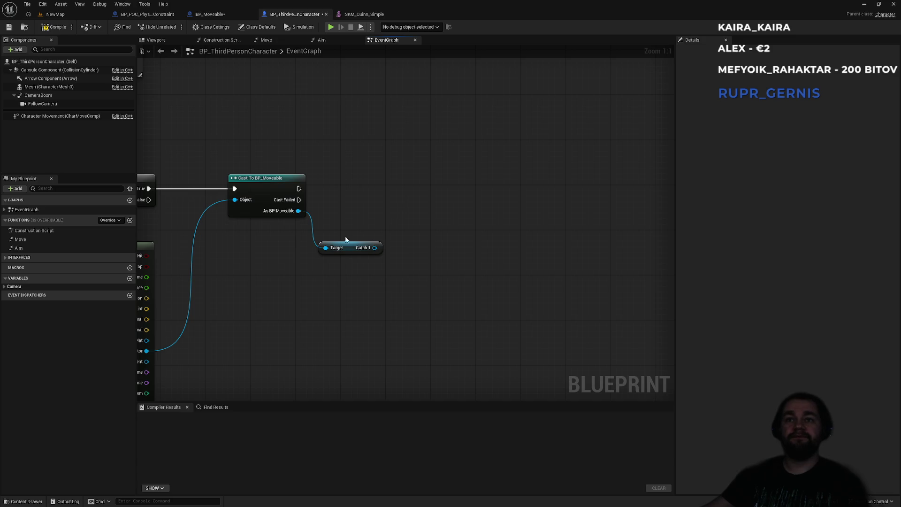
{"action": "key", "text": "Delete"}
{"action": "left_click_drag", "start_coordinate": [299, 210], "coordinate": [382, 210]}
{"action": "left_click", "coordinate": [210, 14]}
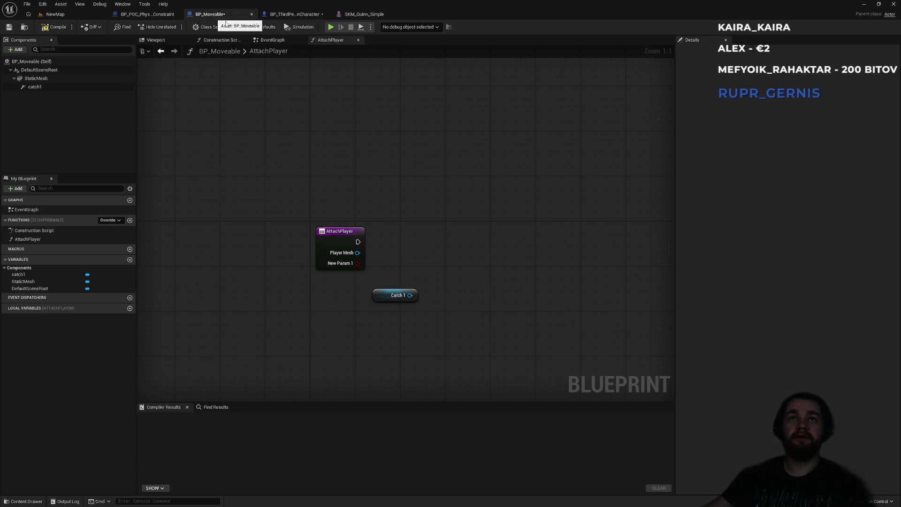
{"action": "left_click", "coordinate": [295, 14]}
Call Attach Player on the cast BP_Moveable, feeding the character's Mesh into Player Mesh.
{"action": "left_click_drag", "start_coordinate": [299, 211], "coordinate": [351, 210]}
{"action": "type", "text": "attac"}
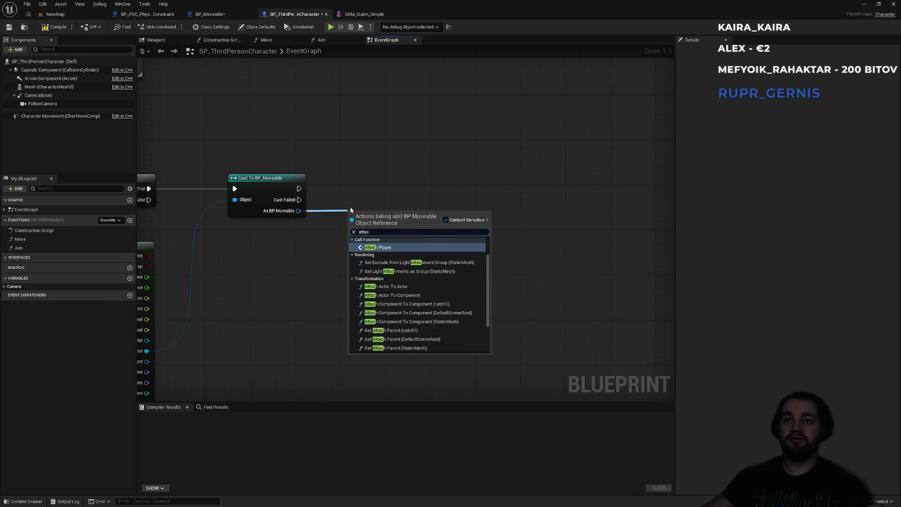
{"action": "key", "text": "Return"}
{"action": "left_click_drag", "start_coordinate": [387, 225], "coordinate": [387, 198]}
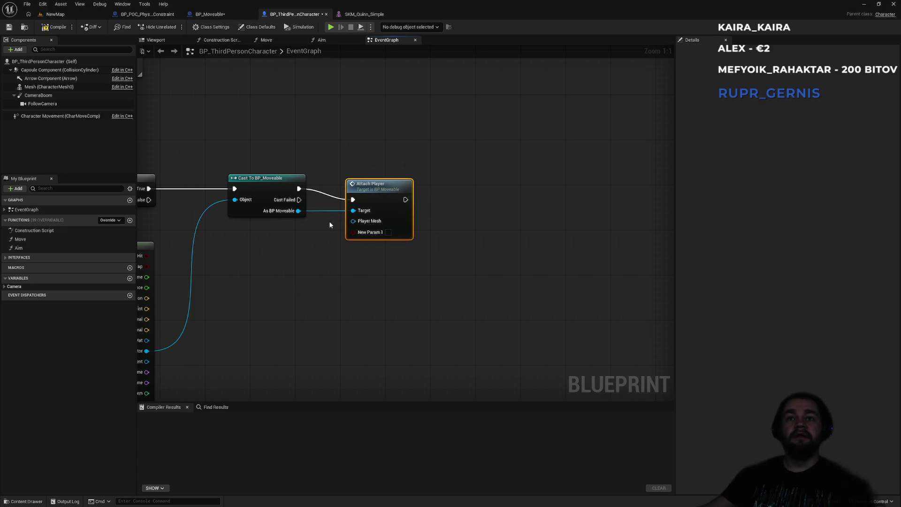
{"action": "mouse_move", "coordinate": [49, 86]}
{"action": "left_mouse_down"}
{"action": "mouse_move", "coordinate": [361, 225]}
{"action": "mouse_move", "coordinate": [306, 225]}
{"action": "left_mouse_up"}
{"action": "left_click", "coordinate": [295, 250]}
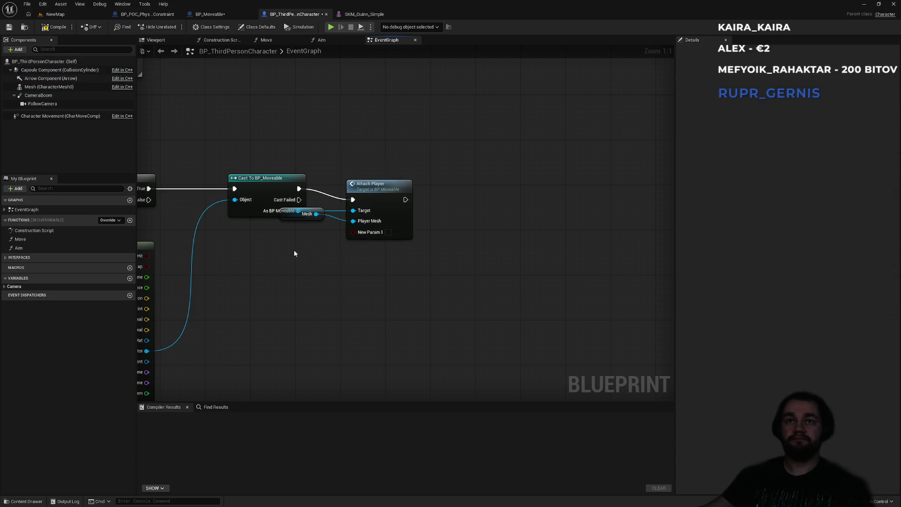
{"action": "mouse_move", "coordinate": [310, 219]}
{"action": "left_mouse_down"}
{"action": "mouse_move", "coordinate": [383, 180]}
{"action": "mouse_move", "coordinate": [369, 179]}
{"action": "left_mouse_up"}
{"action": "left_click", "coordinate": [381, 194], "text": "ctrl"}
{"action": "left_click", "coordinate": [299, 38]}
{"action": "left_click", "coordinate": [242, 15]}
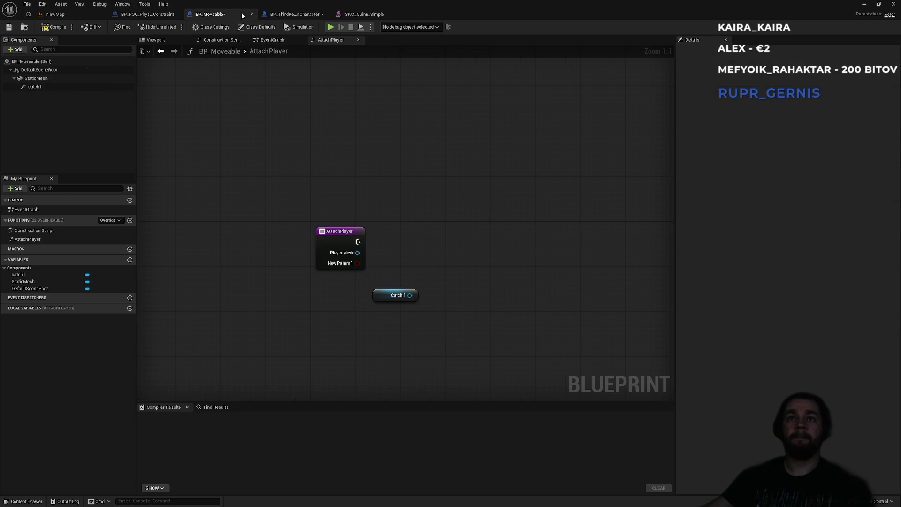
Make AttachPlayer's second input a Name type called Bone.
{"action": "left_click_drag", "start_coordinate": [379, 294], "coordinate": [321, 305]}
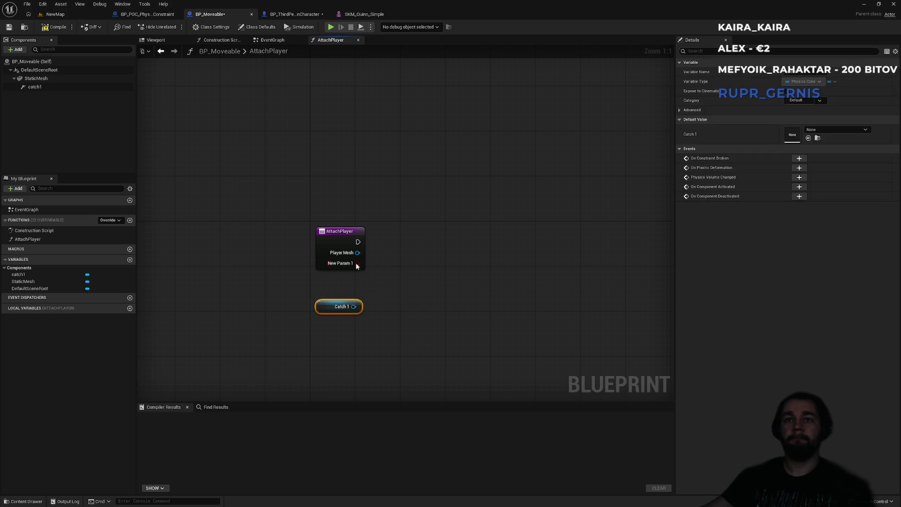
{"action": "left_click", "coordinate": [341, 237]}
{"action": "left_click", "coordinate": [803, 186]}
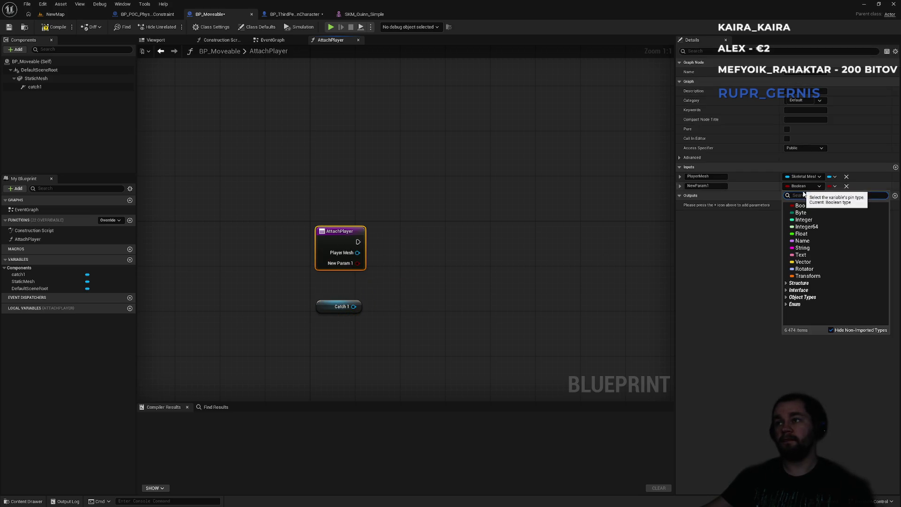
{"action": "left_click", "coordinate": [803, 240]}
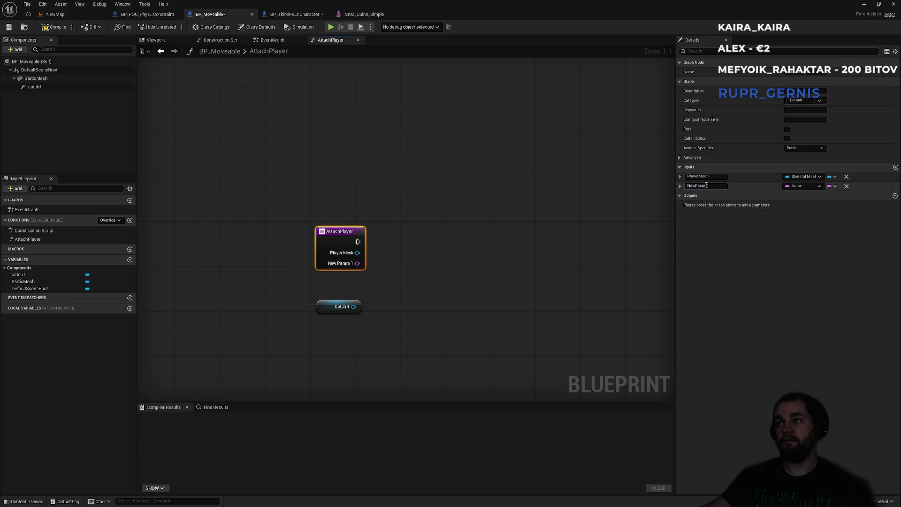
{"action": "type", "text": "Bone"}
{"action": "left_click", "coordinate": [376, 250]}
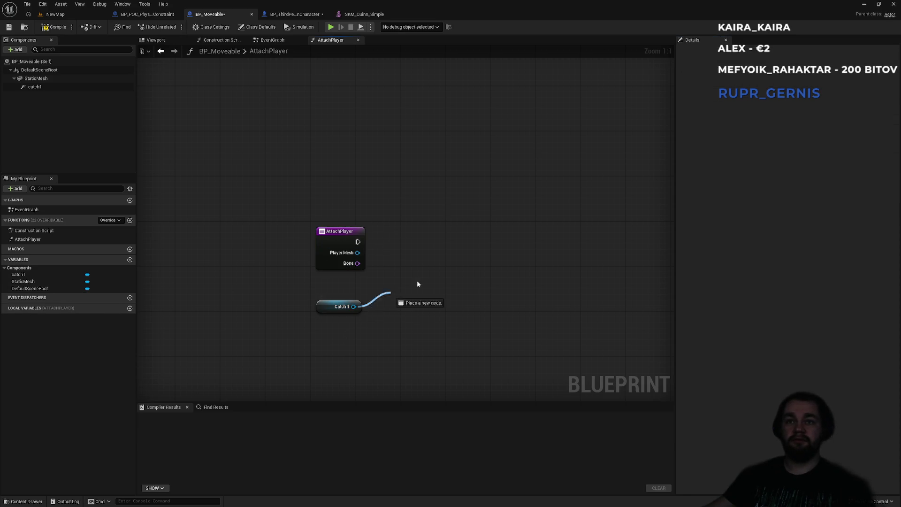
Add a Set Constrained Components node targeting Catch 1 in AttachPlayer.
{"action": "left_click_drag", "start_coordinate": [388, 297], "coordinate": [467, 255]}
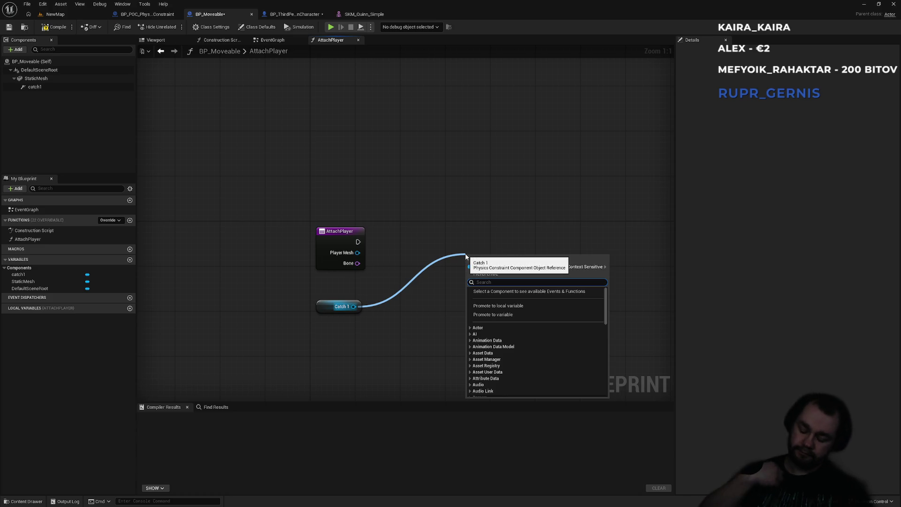
{"action": "type", "text": "set const"}
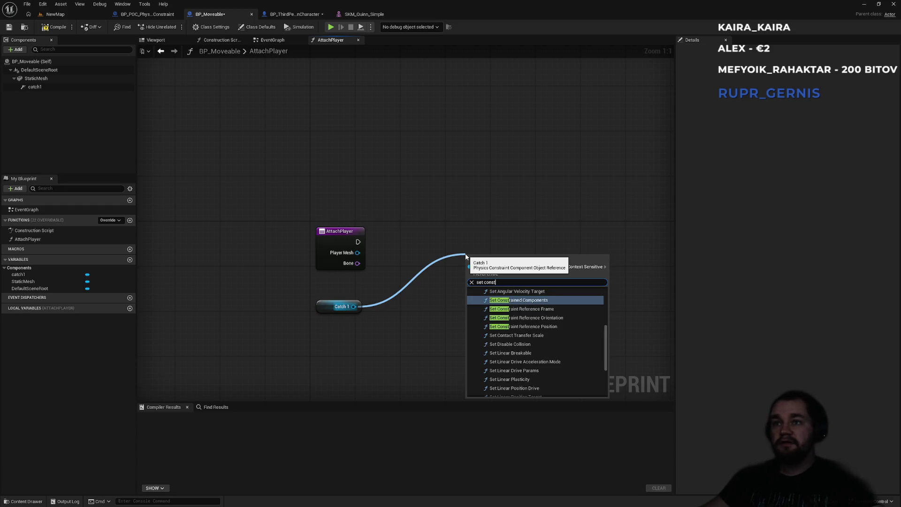
{"action": "key", "text": "Down"}
{"action": "type", "text": "ra"}
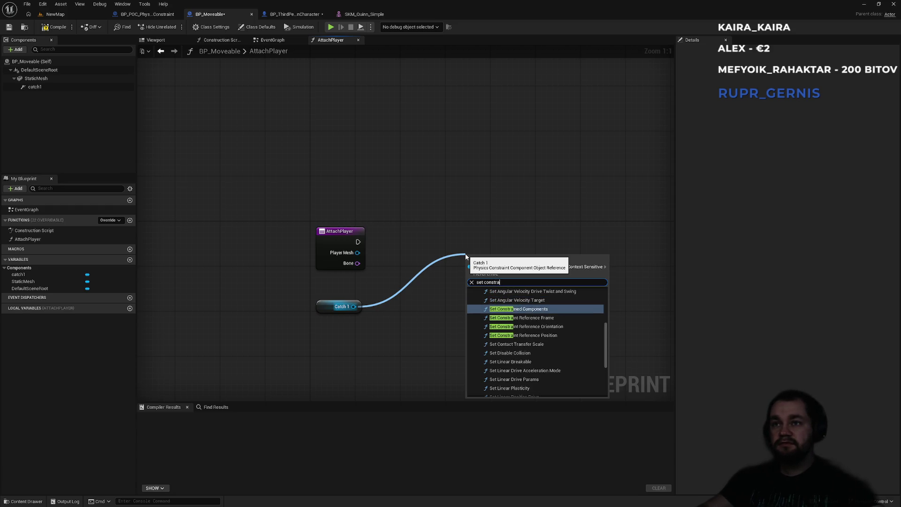
{"action": "key", "text": "Return"}
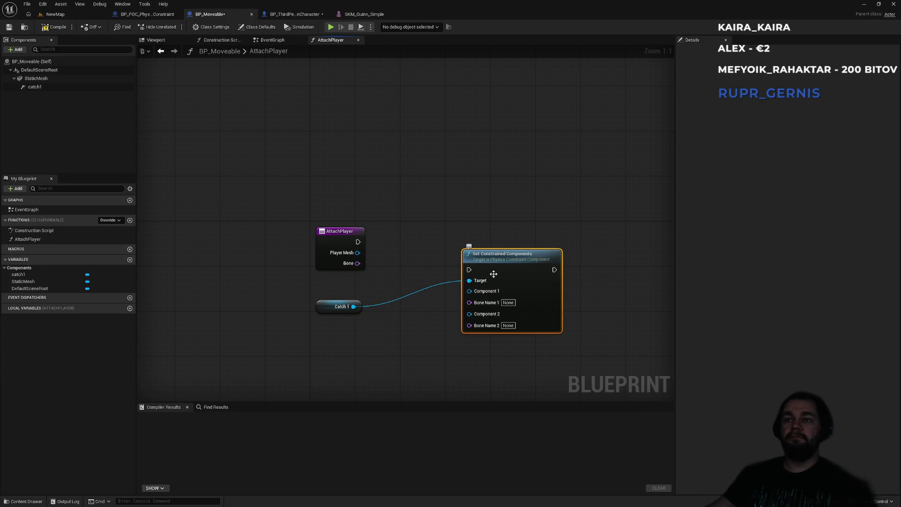
{"action": "left_click_drag", "start_coordinate": [501, 257], "coordinate": [486, 227]}
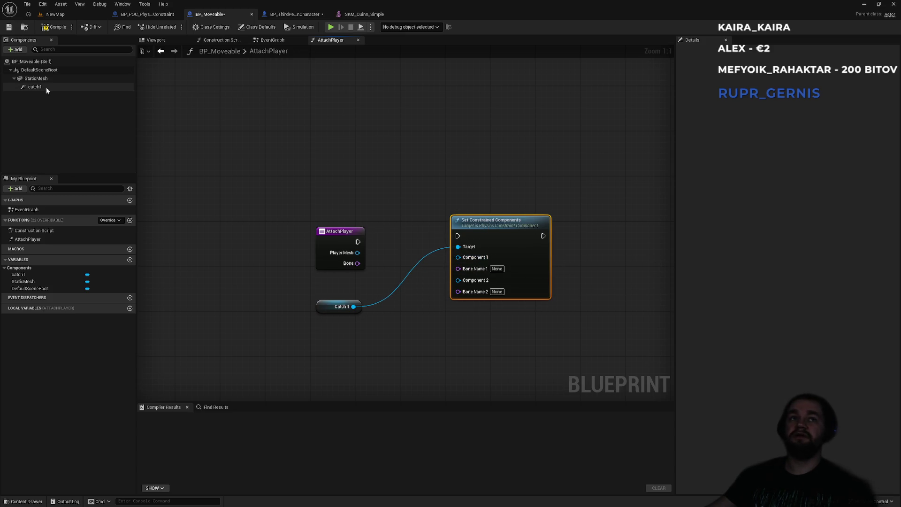
Plug the StaticMesh component into Component 1 of the constraint node and place it above.
{"action": "mouse_move", "coordinate": [41, 80]}
{"action": "left_mouse_down"}
{"action": "mouse_move", "coordinate": [247, 186]}
{"action": "mouse_move", "coordinate": [467, 263]}
{"action": "left_mouse_up"}
{"action": "mouse_move", "coordinate": [389, 256]}
{"action": "left_mouse_down"}
{"action": "mouse_move", "coordinate": [419, 210]}
{"action": "mouse_move", "coordinate": [457, 210]}
{"action": "left_mouse_up"}
{"action": "left_click_drag", "start_coordinate": [477, 157], "coordinate": [485, 227]}
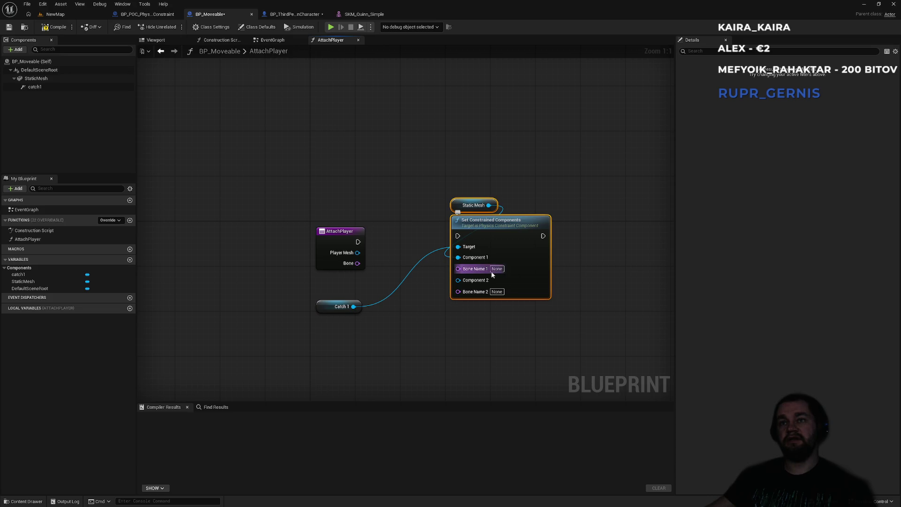
{"action": "left_click", "coordinate": [377, 259]}
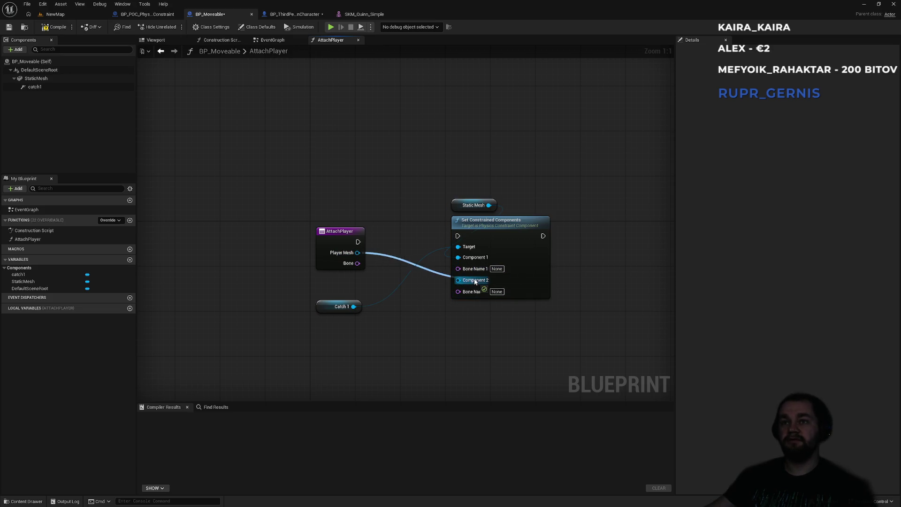
Wire Player Mesh to Component 2 and Bone to Bone Name 2, then tidy the Static Mesh node.
{"action": "left_click_drag", "start_coordinate": [359, 263], "coordinate": [458, 235]}
{"action": "mouse_move", "coordinate": [489, 210]}
{"action": "left_mouse_down"}
{"action": "mouse_move", "coordinate": [483, 235]}
{"action": "mouse_move", "coordinate": [444, 232]}
{"action": "left_mouse_up"}
{"action": "left_click", "coordinate": [297, 295]}
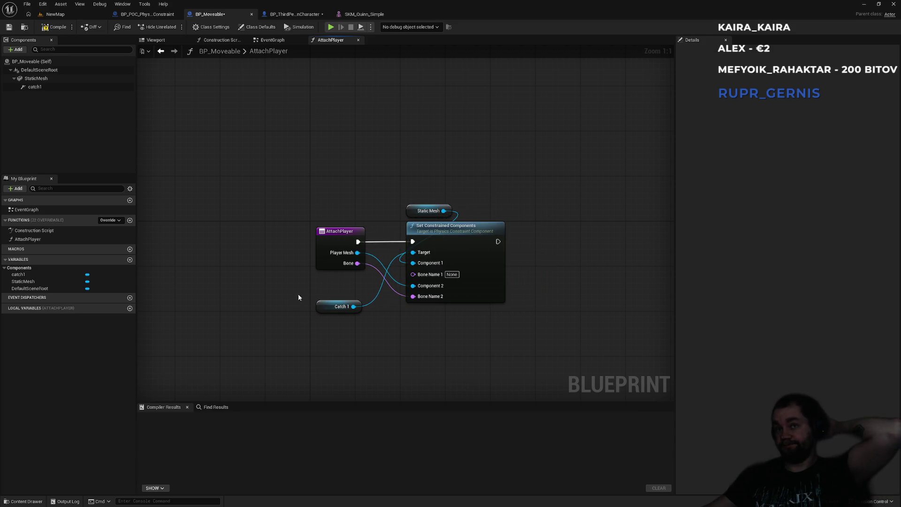
{"action": "mouse_move", "coordinate": [411, 211]}
{"action": "left_mouse_down"}
{"action": "mouse_move", "coordinate": [373, 272]}
{"action": "mouse_move", "coordinate": [328, 300]}
{"action": "mouse_move", "coordinate": [328, 286]}
{"action": "mouse_move", "coordinate": [415, 208]}
{"action": "mouse_move", "coordinate": [410, 219]}
{"action": "left_mouse_up"}
{"action": "left_click_drag", "start_coordinate": [321, 296], "coordinate": [326, 302]}
{"action": "left_click", "coordinate": [348, 341]}
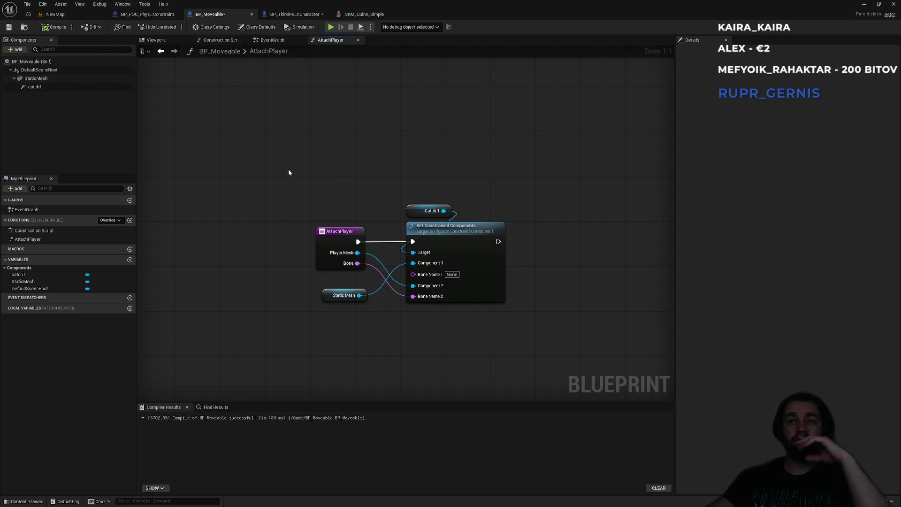
{"action": "left_click", "coordinate": [162, 15]}
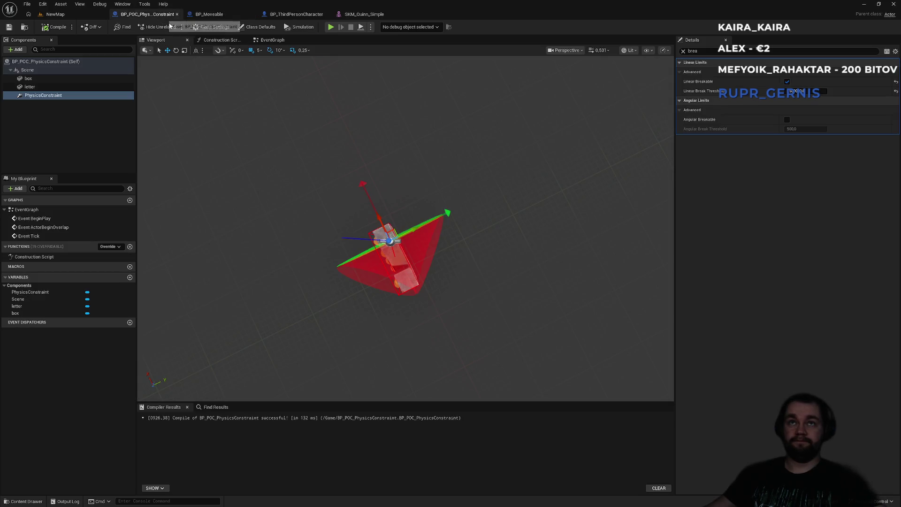
Set the Attach Player bone to hand_l in BP_ThirdPersonCharacter.
{"action": "left_click", "coordinate": [296, 15]}
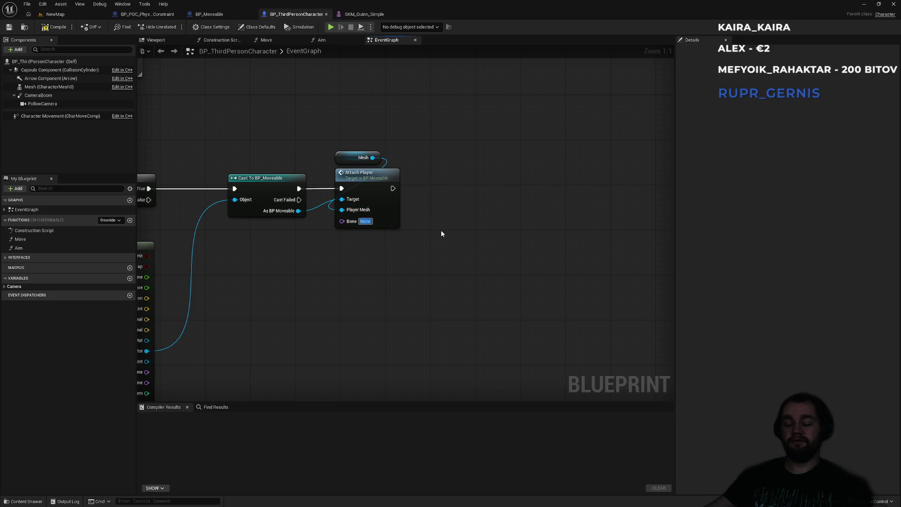
{"action": "type", "text": "hand_l"}
{"action": "key", "text": "Return"}
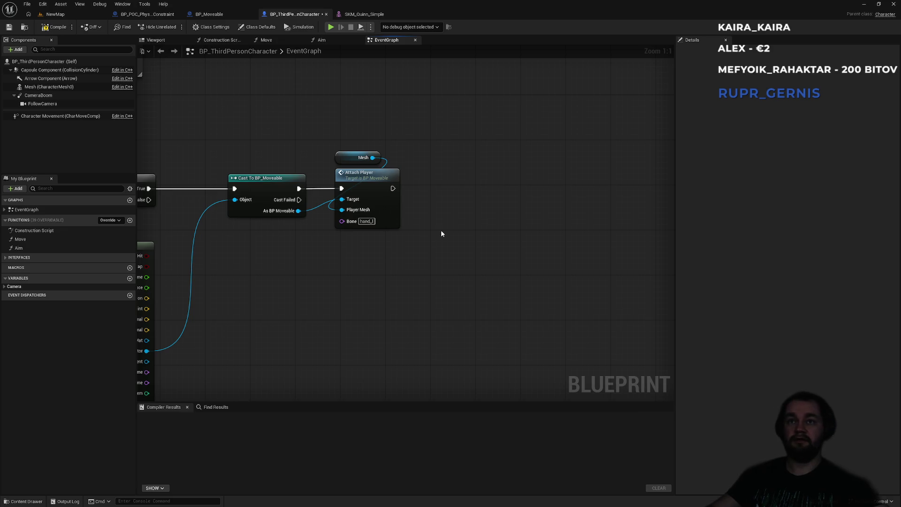
{"action": "left_click_drag", "start_coordinate": [310, 295], "coordinate": [422, 274]}
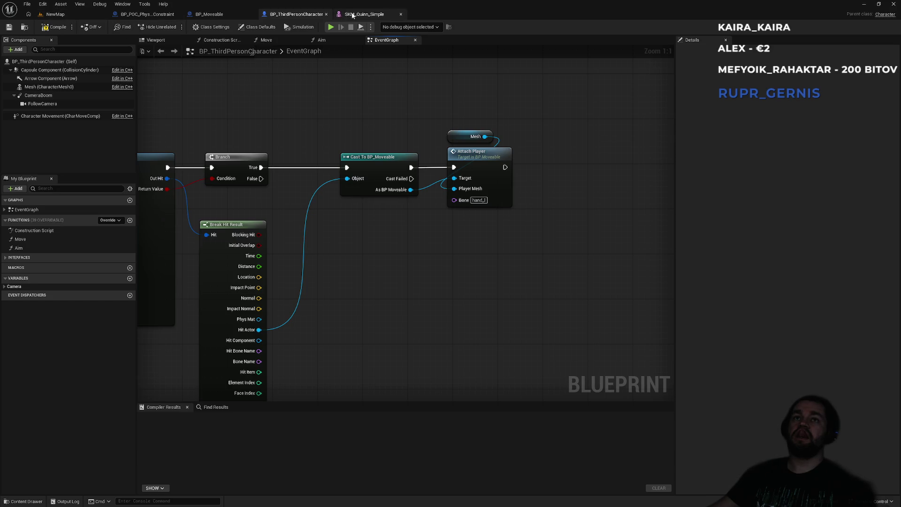
Enable Simulate Physics on BP_Moveable's StaticMesh and return to the NewMap level.
{"action": "left_click", "coordinate": [207, 14]}
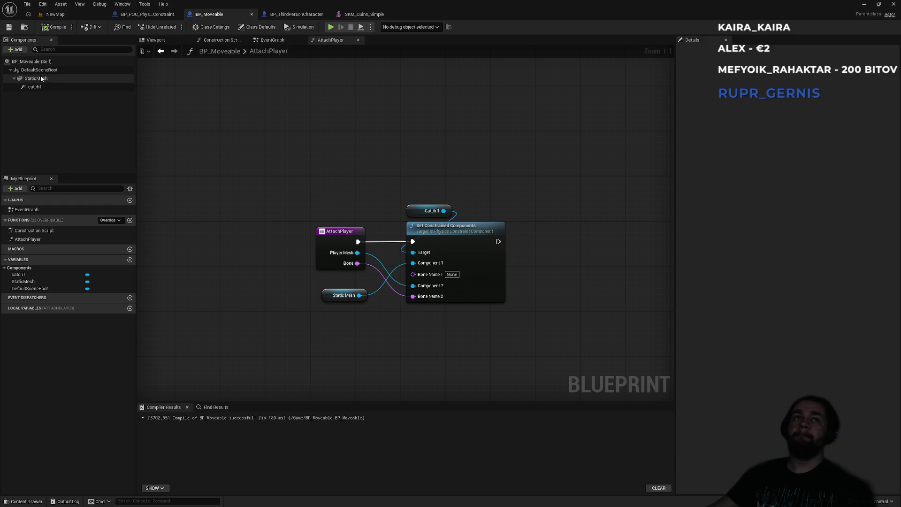
{"action": "scroll", "coordinate": [765, 317], "scroll_direction": "down", "scroll_amount": 3}
{"action": "left_click", "coordinate": [784, 224]}
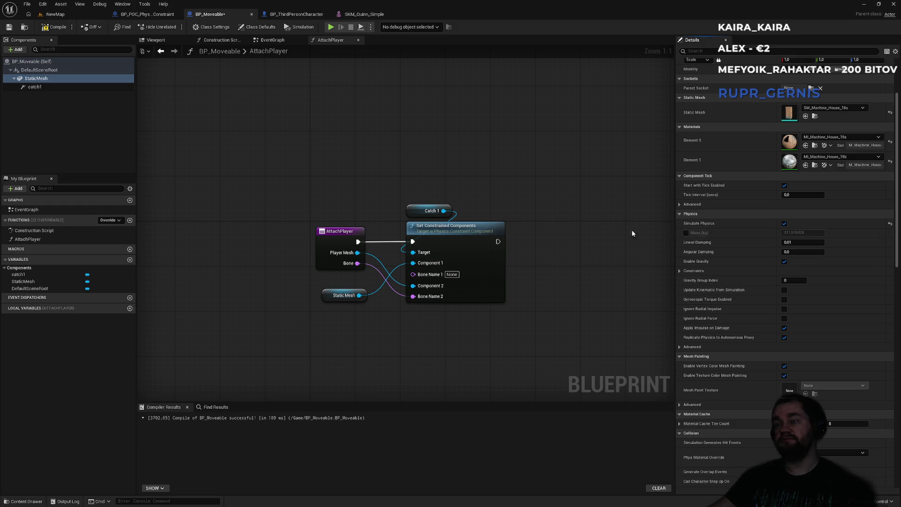
{"action": "left_click", "coordinate": [56, 14]}
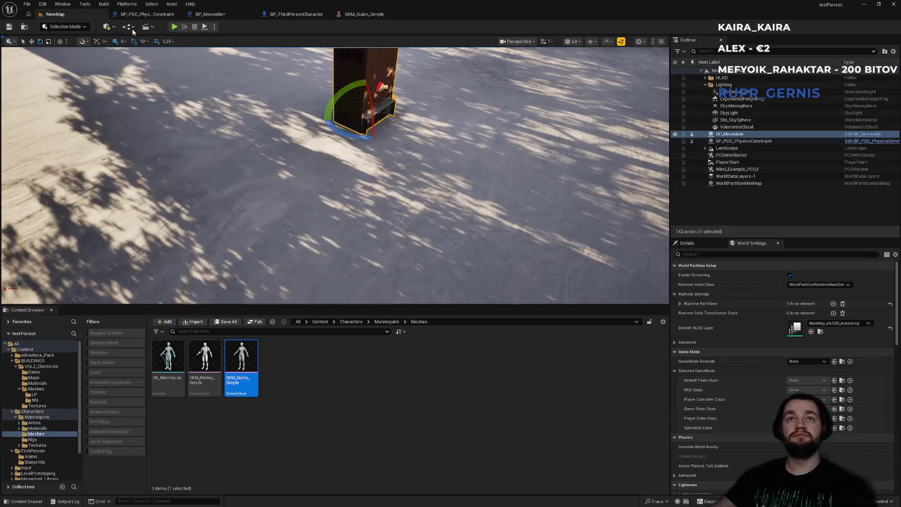
Play the level, walk the character into the crate with WASD, then stop with Esc.
{"action": "left_click", "coordinate": [174, 28]}
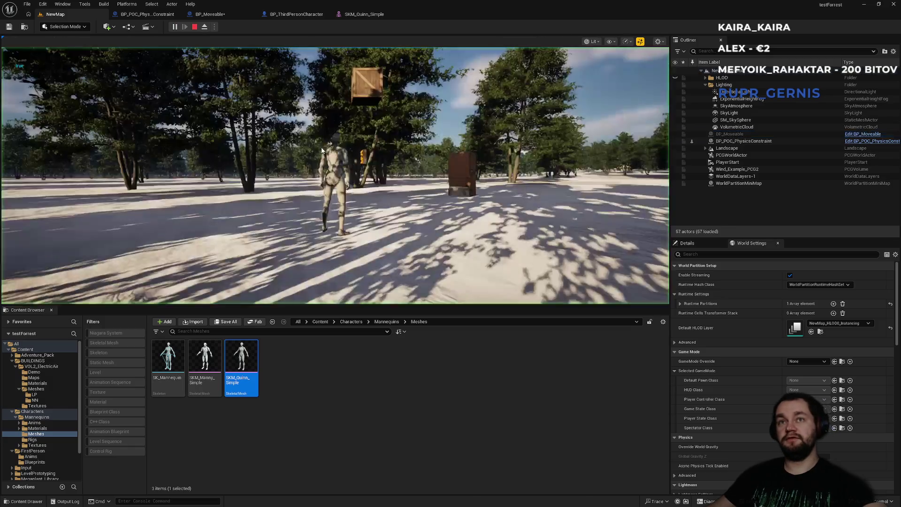
{"action": "left_click", "coordinate": [322, 150]}
{"action": "key", "text": "w"}
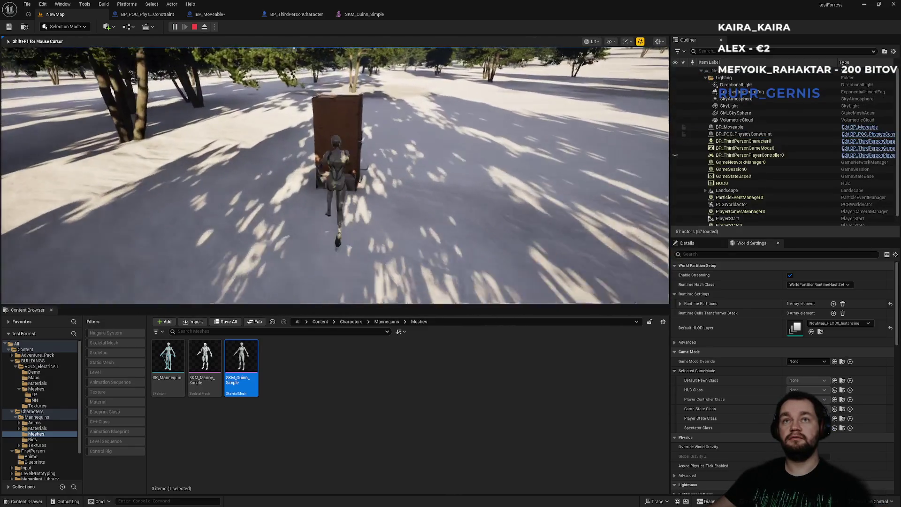
{"action": "key", "text": "a"}
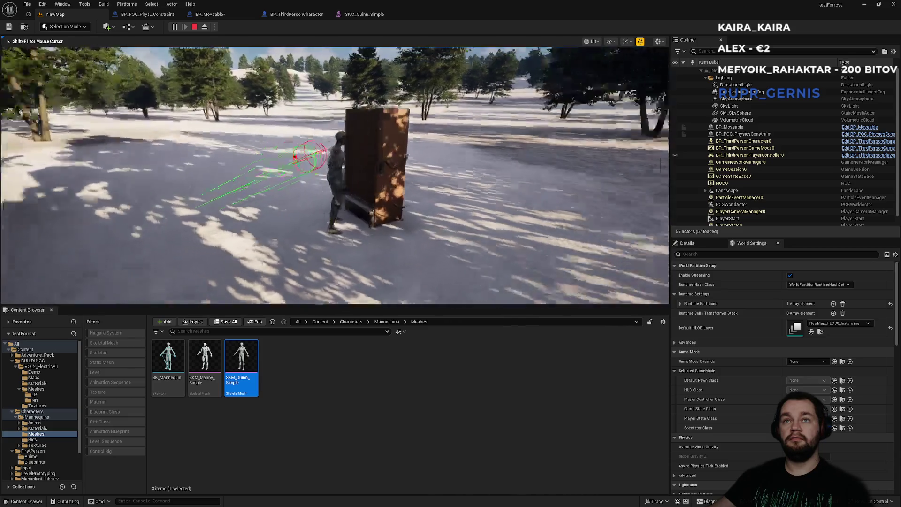
{"action": "key", "text": "w"}
{"action": "key", "text": "w"}
{"action": "key", "text": "w"}
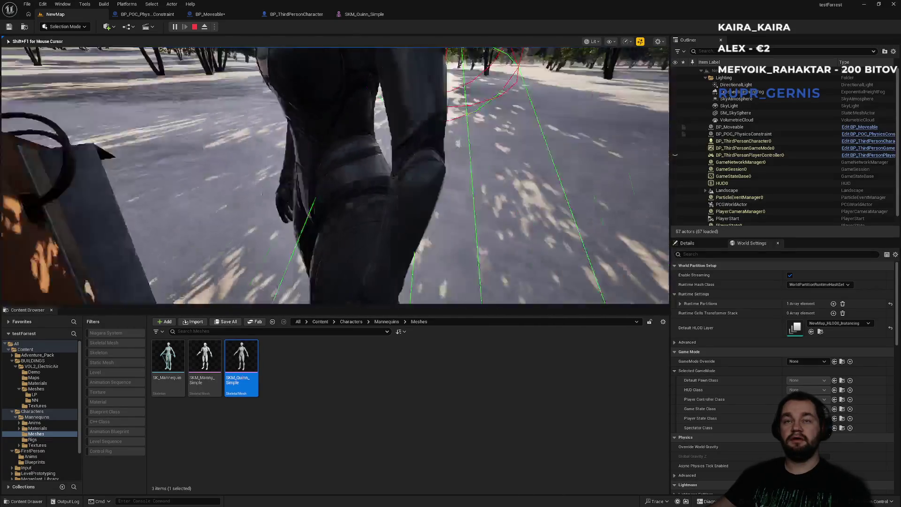
{"action": "key", "text": "w"}
{"action": "key", "text": "w"}
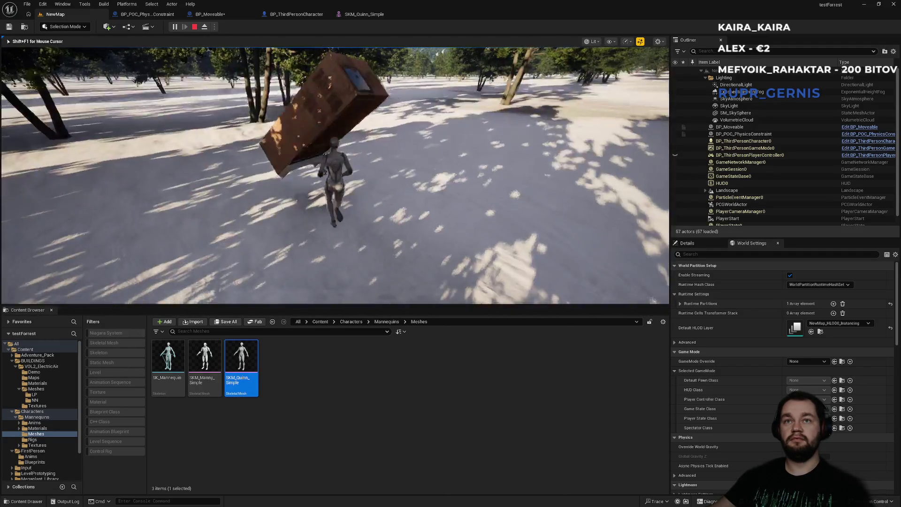
{"action": "key", "text": "w"}
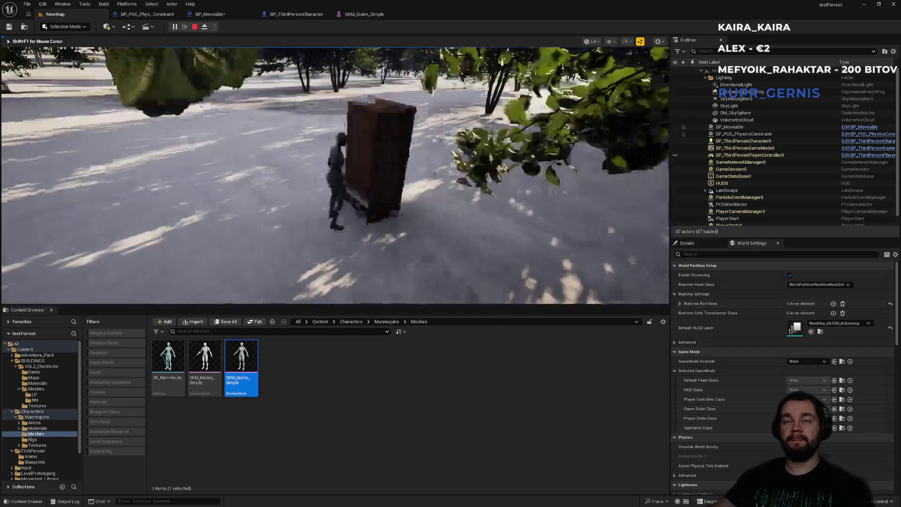
{"action": "key", "text": "w"}
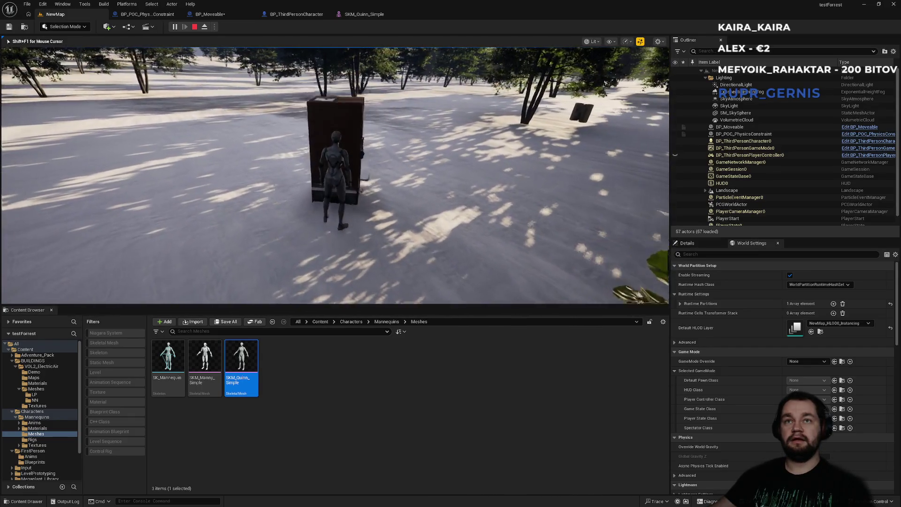
{"action": "key", "text": "w"}
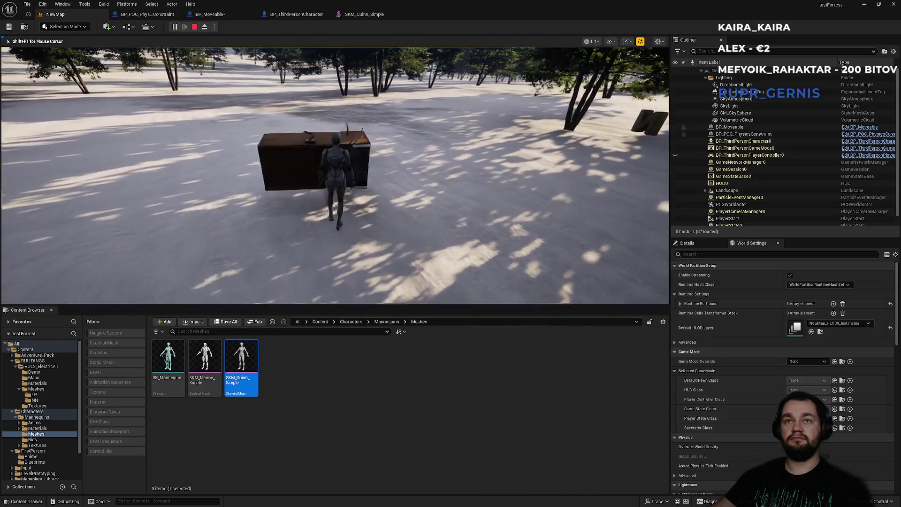
{"action": "key", "text": "w"}
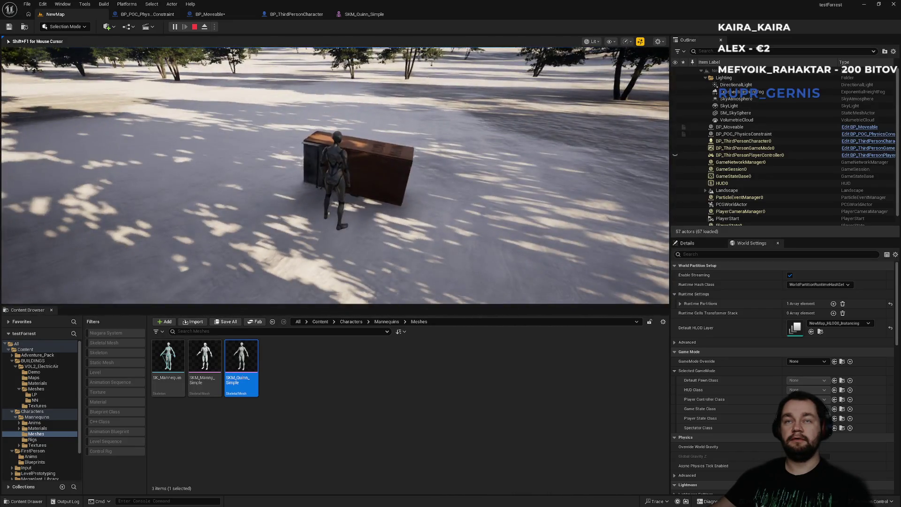
{"action": "key", "text": "w"}
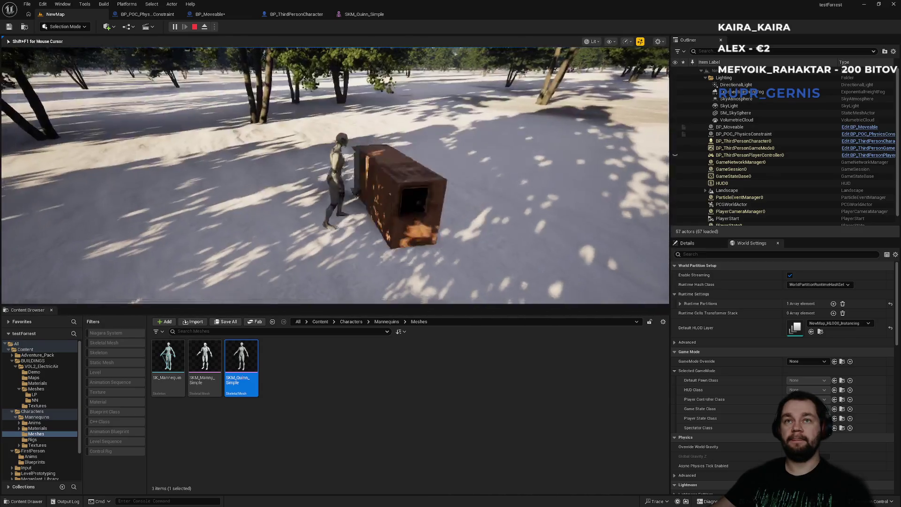
{"action": "key", "text": "w"}
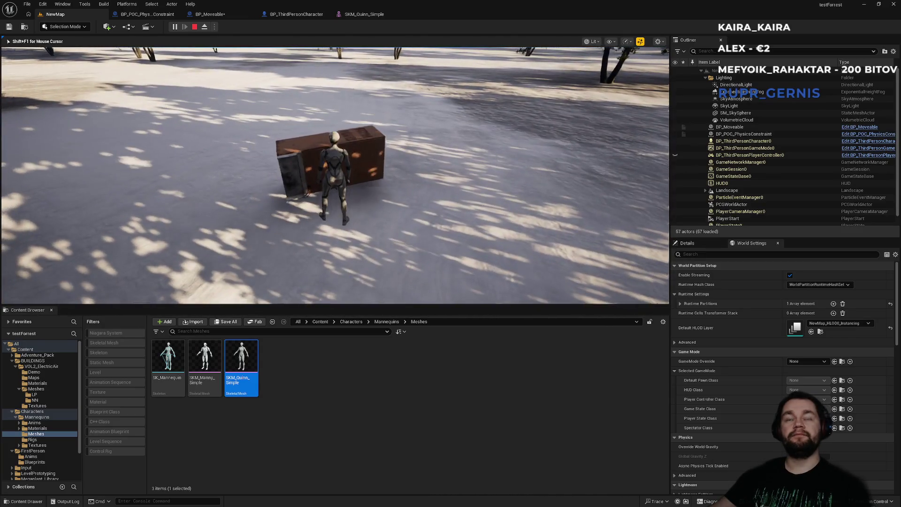
{"action": "key", "text": "Escape"}
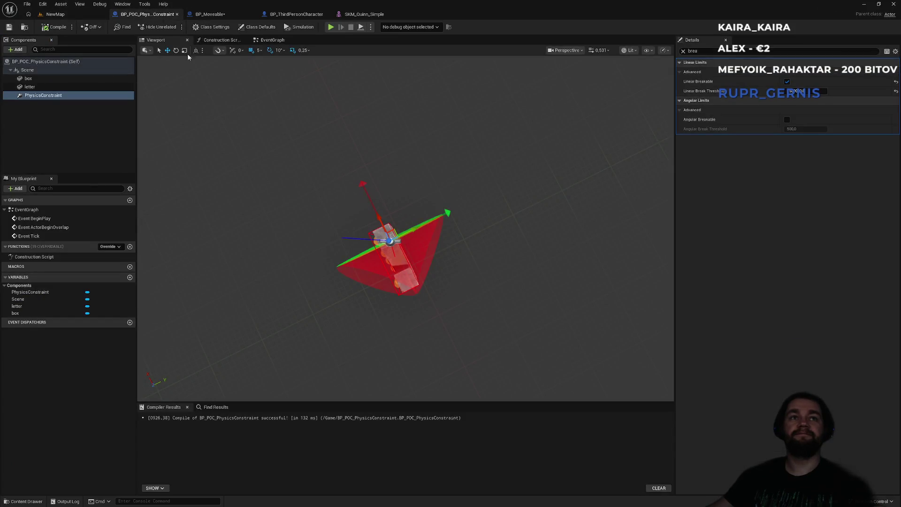
Switch BP_Moveable's StaticMesh collision preset to Custom and set the Camera channel to Ignore.
{"action": "left_click", "coordinate": [230, 18]}
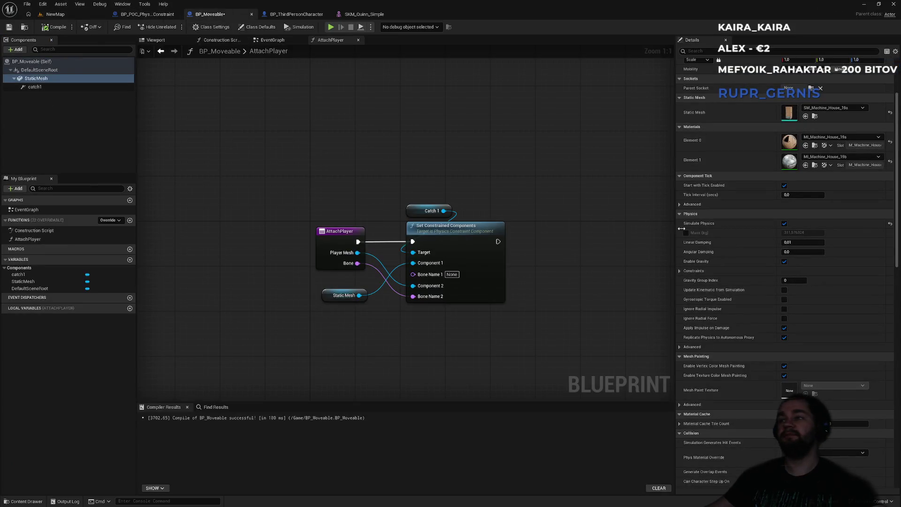
{"action": "scroll", "coordinate": [751, 160], "scroll_direction": "up", "scroll_amount": 5}
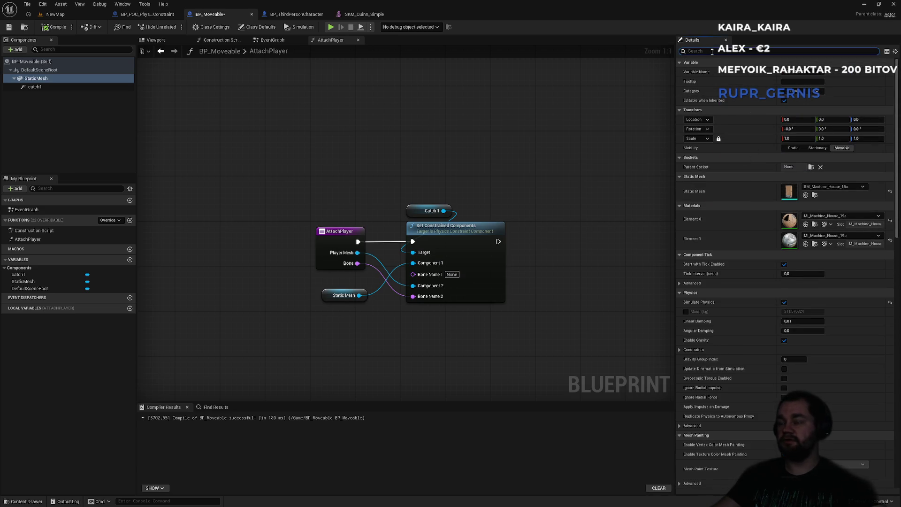
{"action": "type", "text": "col"}
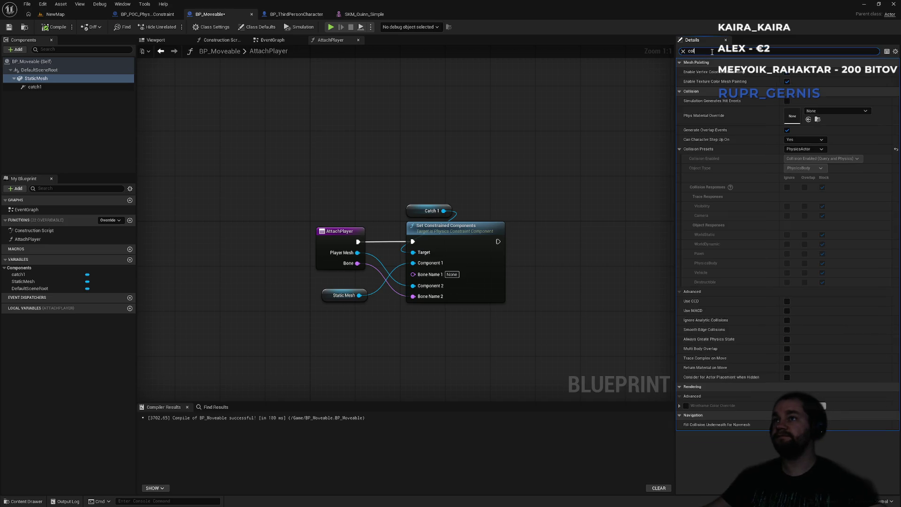
{"action": "left_click", "coordinate": [807, 149]}
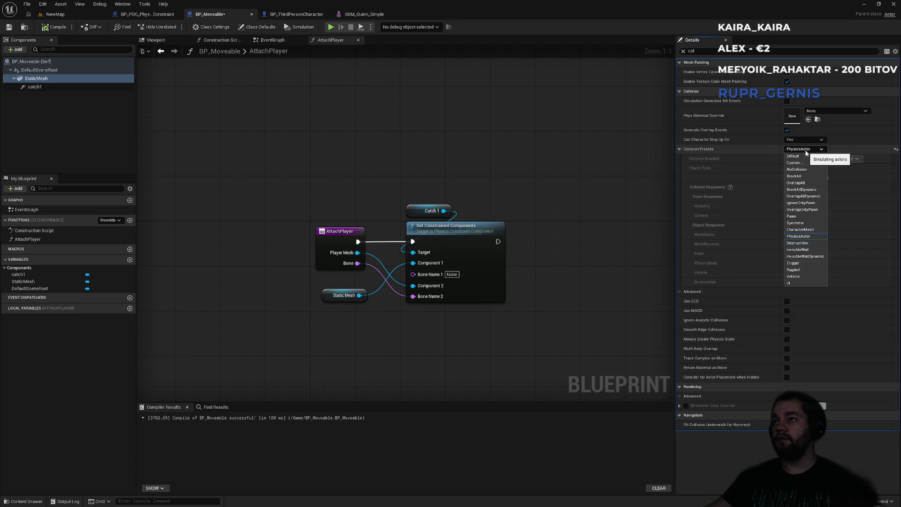
{"action": "left_click", "coordinate": [803, 162]}
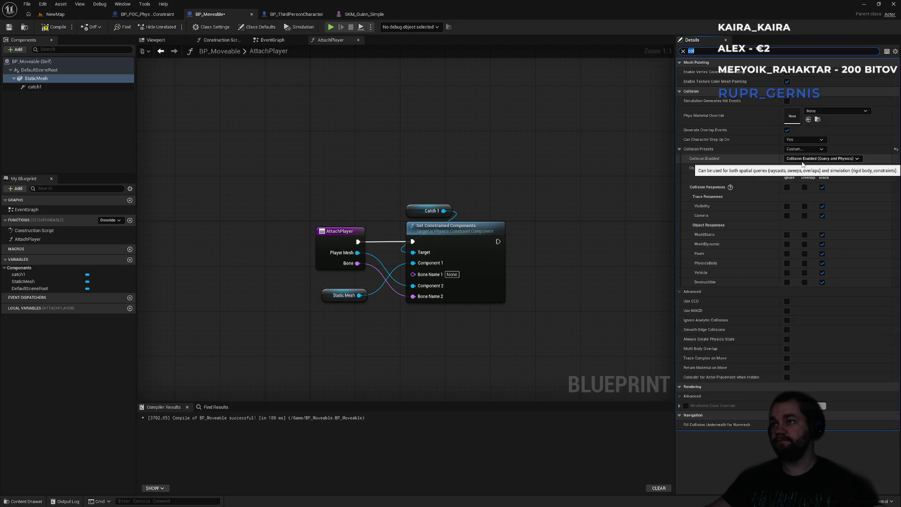
{"action": "left_click", "coordinate": [787, 215]}
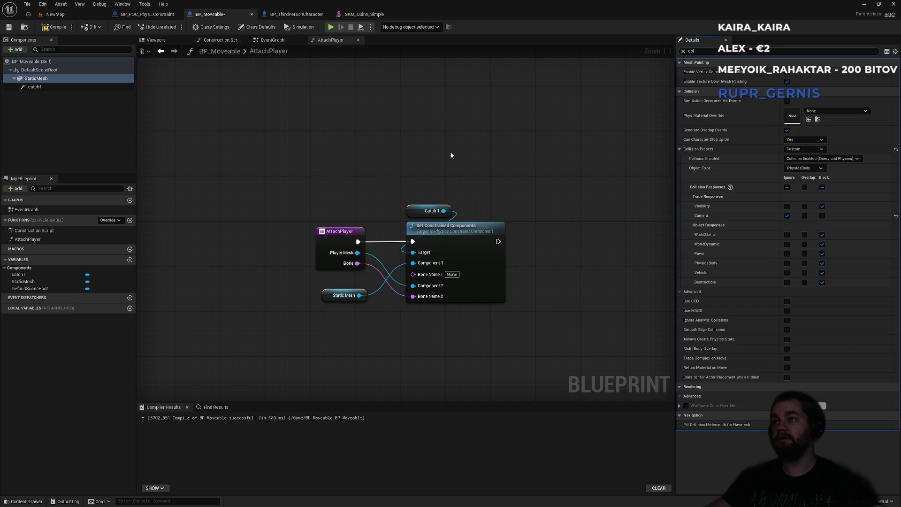
Play NewMap, run and jump while the character carries the box, then stop with Esc.
{"action": "key", "text": "ctrl+Tab"}
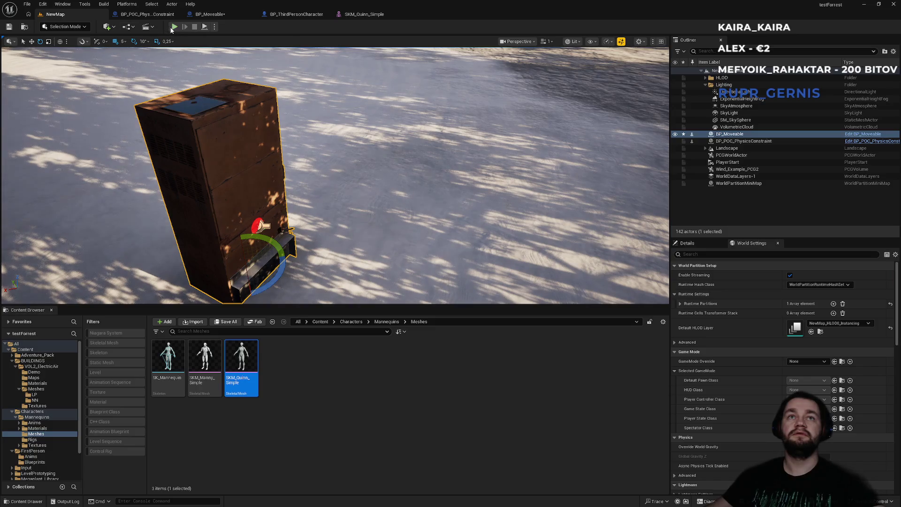
{"action": "key", "text": "w"}
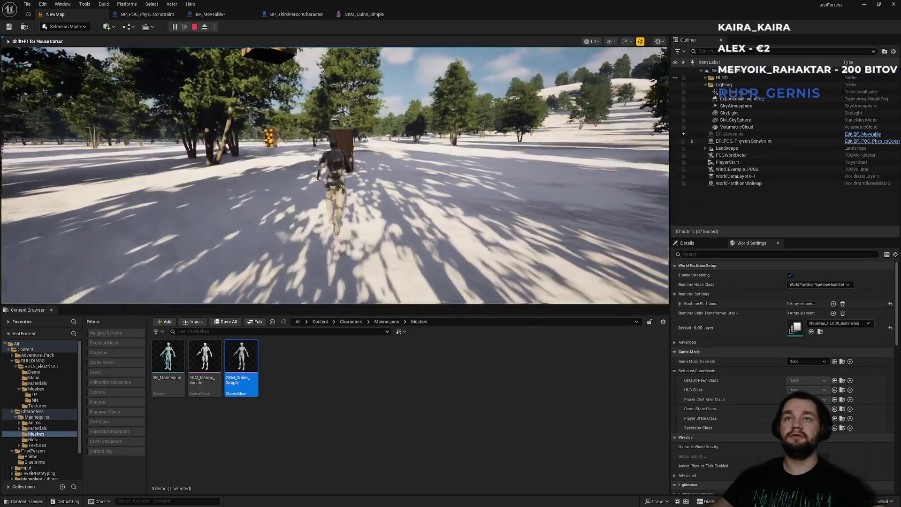
{"action": "key", "text": "a"}
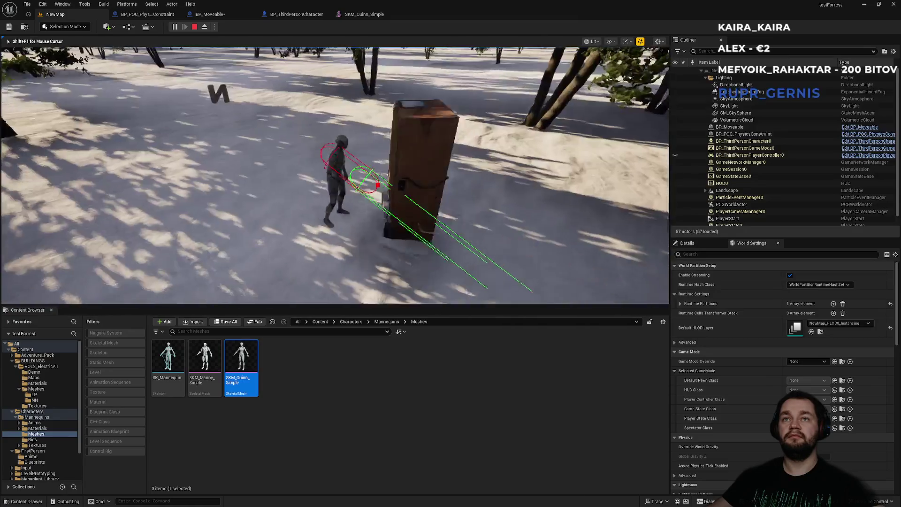
{"action": "key", "text": "w"}
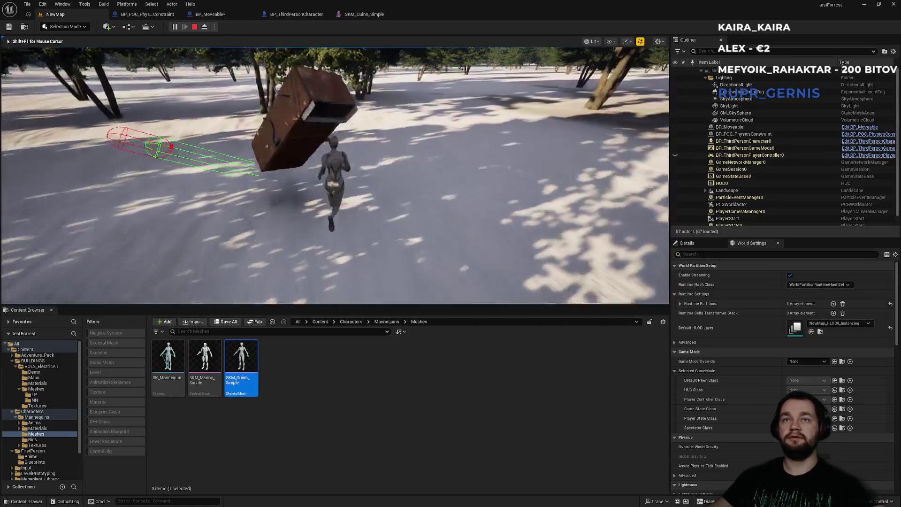
{"action": "key", "text": "w"}
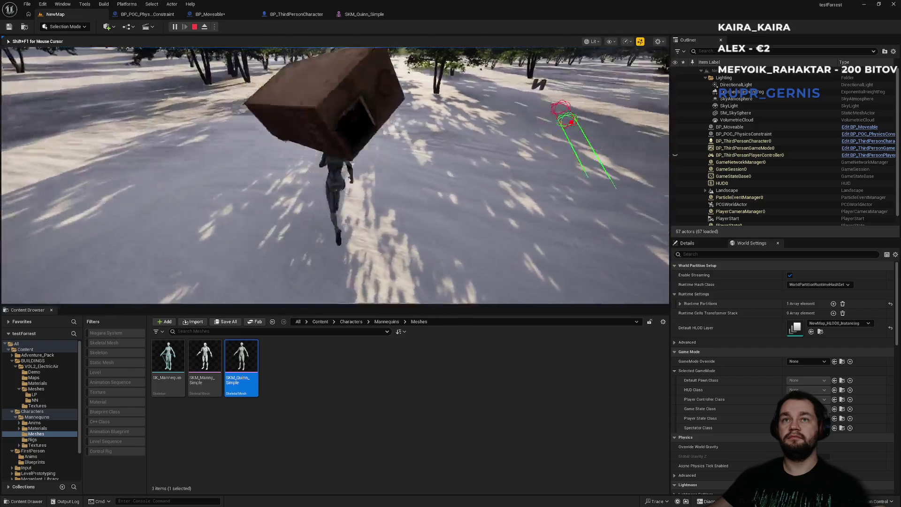
{"action": "key", "text": "w"}
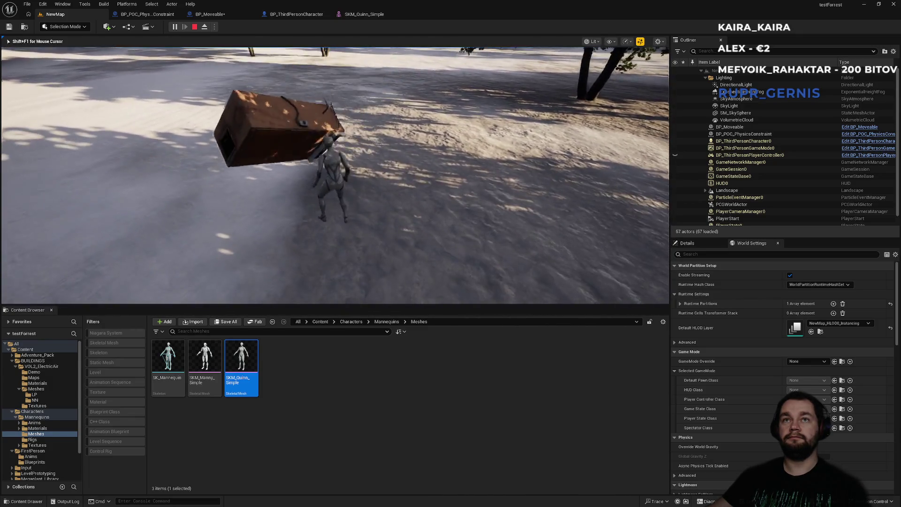
{"action": "key", "text": "space"}
{"action": "key", "text": "w"}
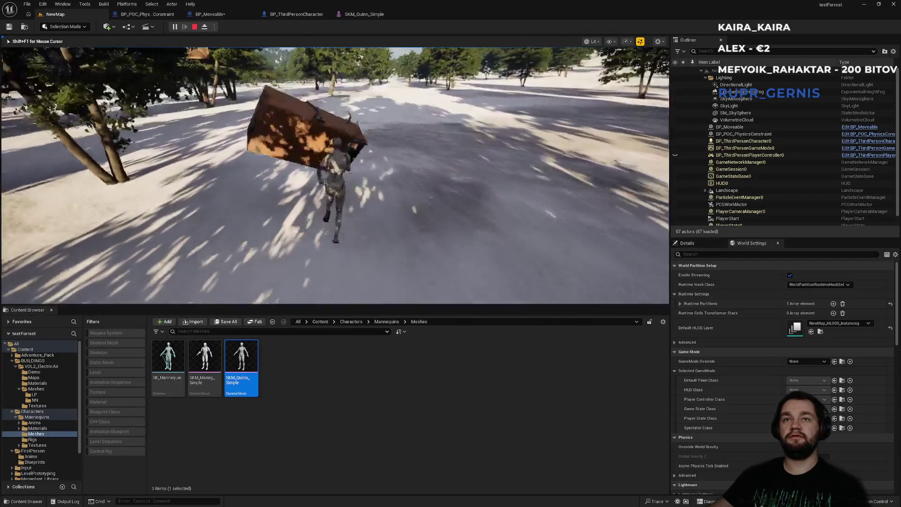
{"action": "key", "text": "space"}
{"action": "key", "text": "w"}
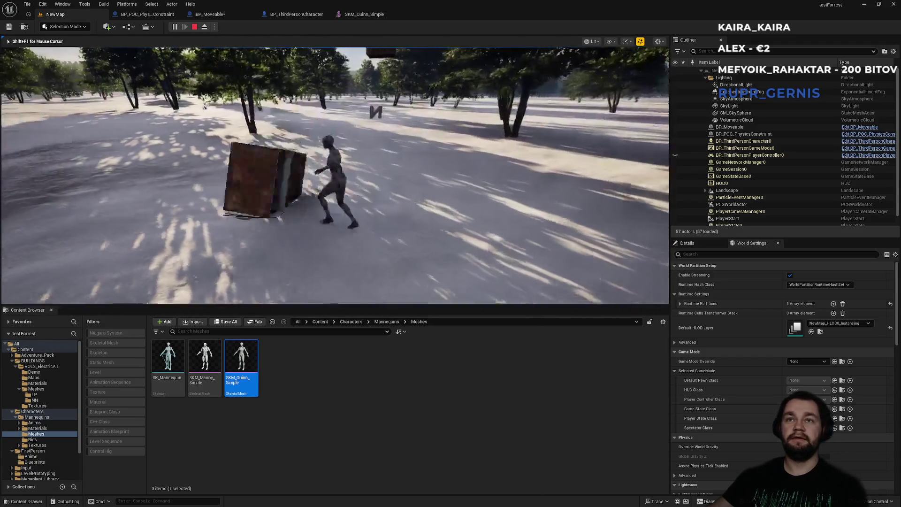
{"action": "key", "text": "Escape"}
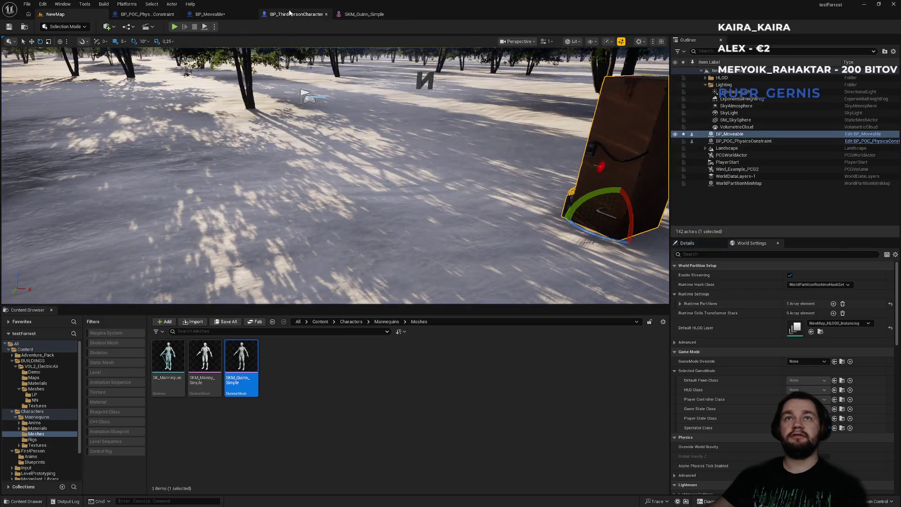
In BP_Moveable, select catch1 and clear the Details search to view its linear and angular limits.
{"action": "left_click", "coordinate": [296, 14]}
{"action": "left_click", "coordinate": [223, 14]}
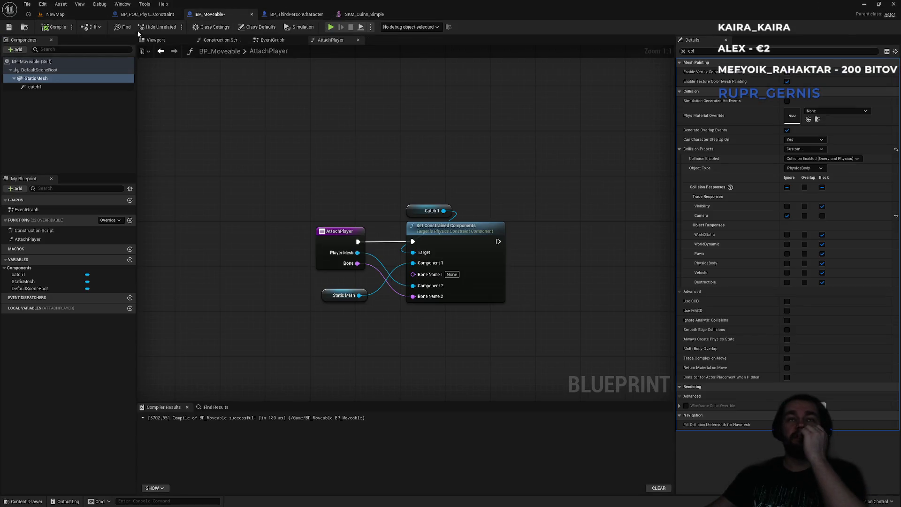
{"action": "left_click", "coordinate": [146, 14]}
{"action": "left_click", "coordinate": [207, 15]}
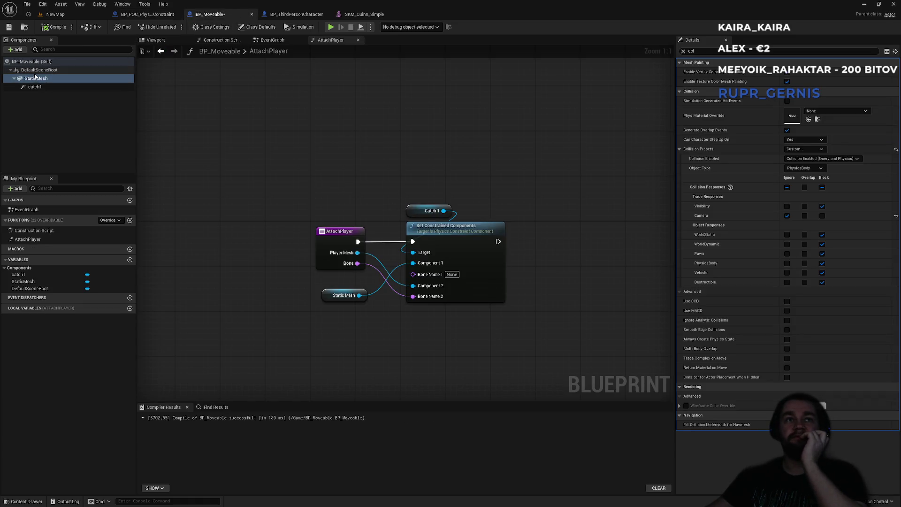
{"action": "left_click", "coordinate": [46, 89]}
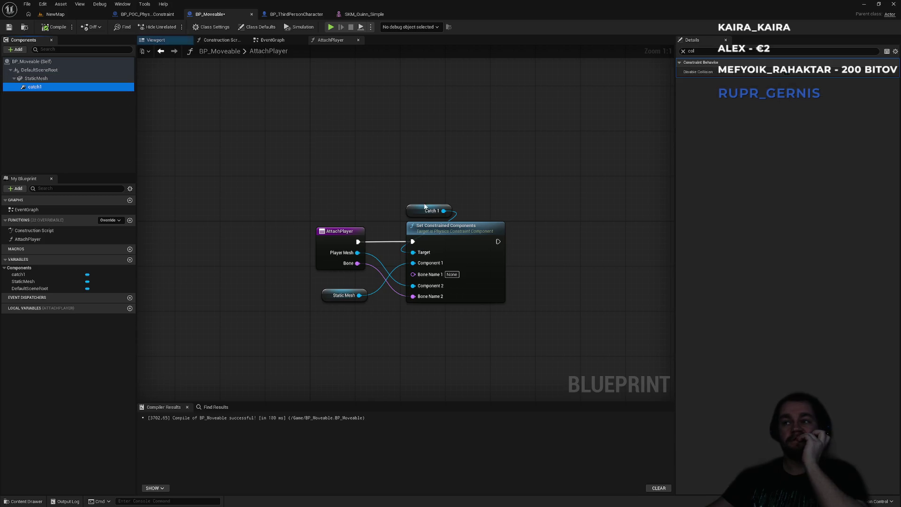
{"action": "left_click", "coordinate": [683, 52]}
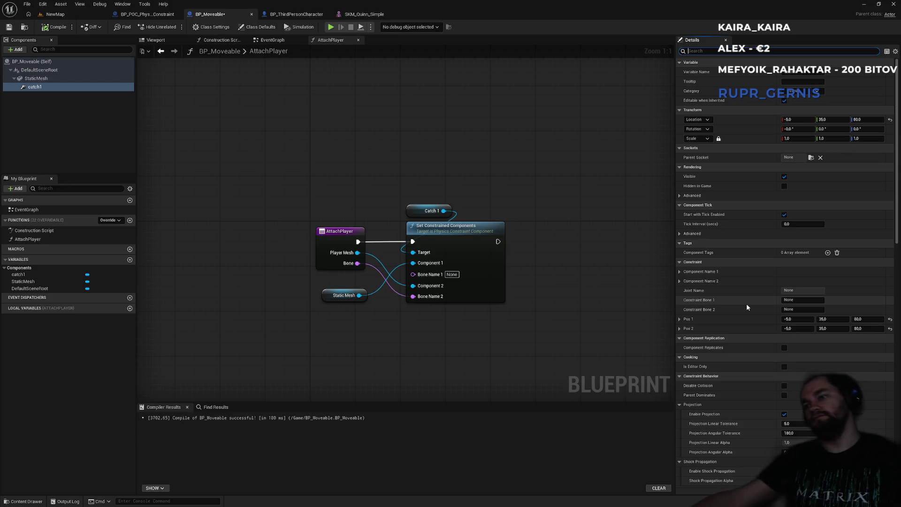
{"action": "scroll", "coordinate": [777, 328], "scroll_direction": "down", "scroll_amount": 5}
{"action": "scroll", "coordinate": [758, 317], "scroll_direction": "down", "scroll_amount": 2}
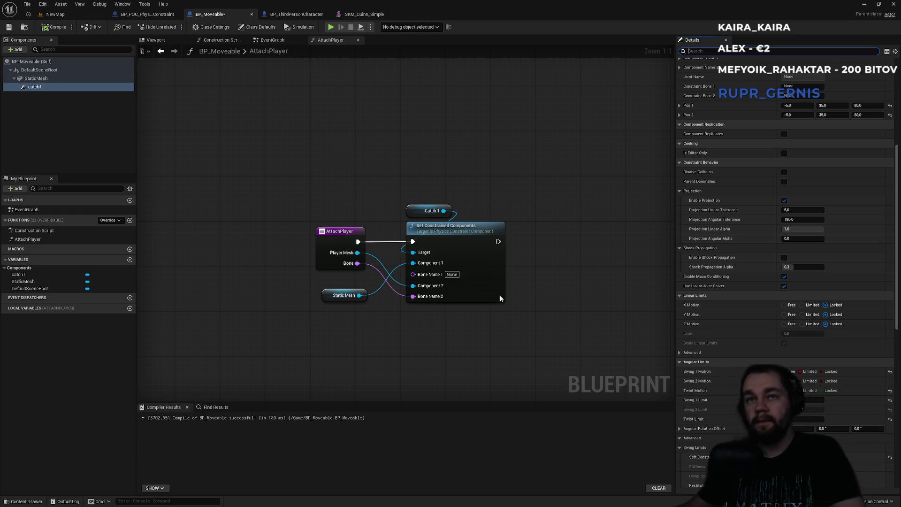
In the Viewport, set catch1's Swing 2 Motion to Limited and edit its Swing 2 limit.
{"action": "left_click", "coordinate": [155, 40]}
{"action": "scroll", "coordinate": [406, 229], "scroll_direction": "up", "scroll_amount": 5}
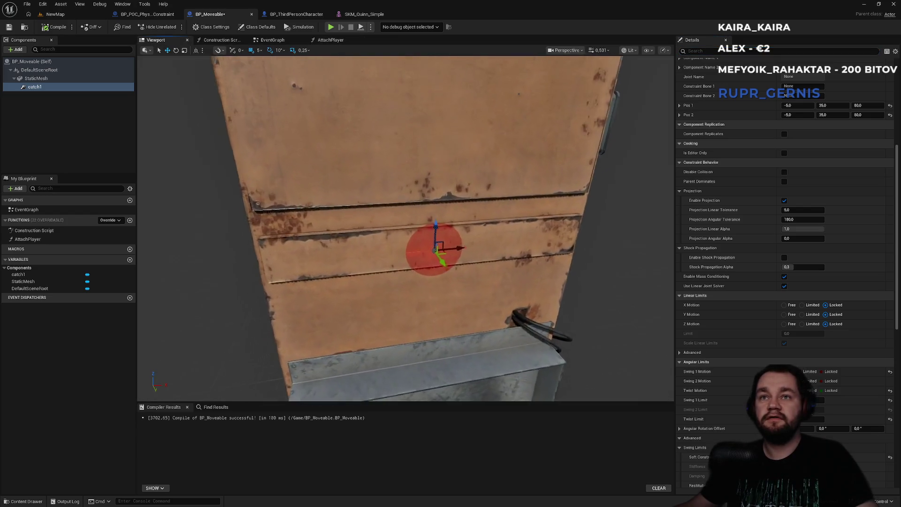
{"action": "left_click_drag", "start_coordinate": [417, 242], "coordinate": [366, 243]}
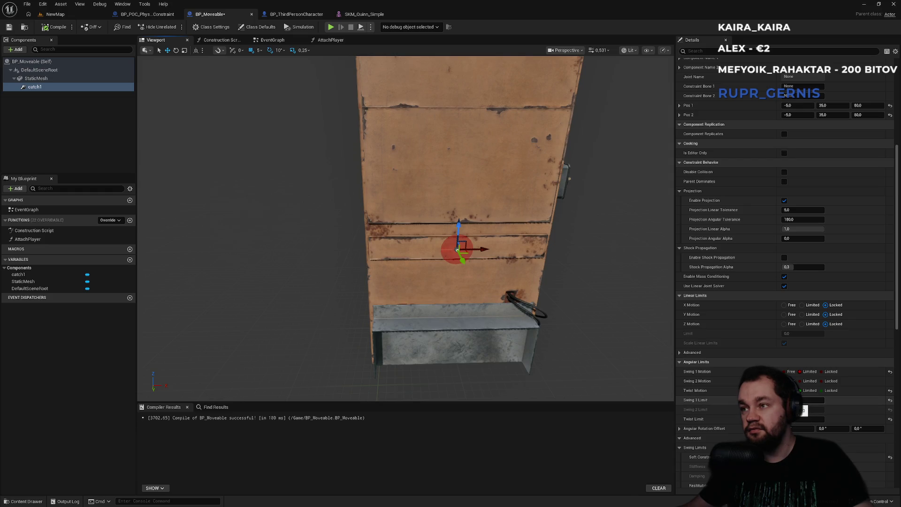
{"action": "left_click", "coordinate": [804, 382]}
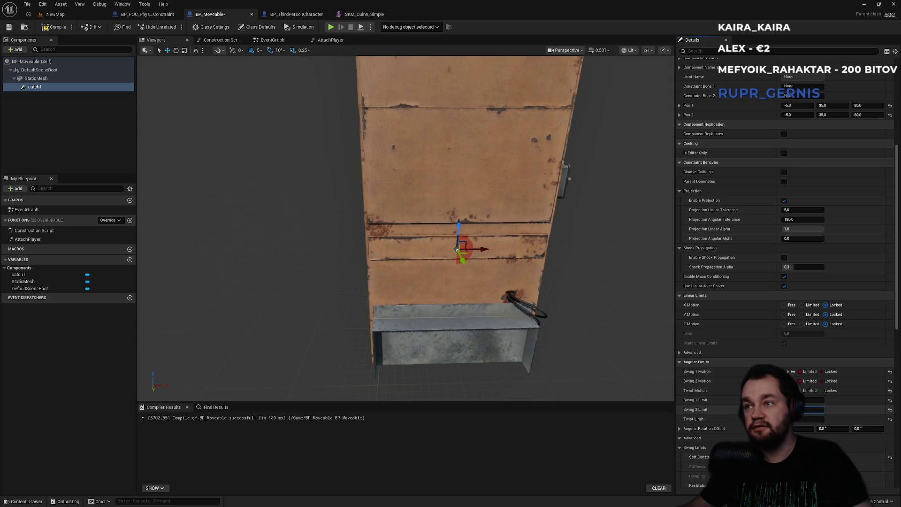
{"action": "left_click", "coordinate": [812, 410]}
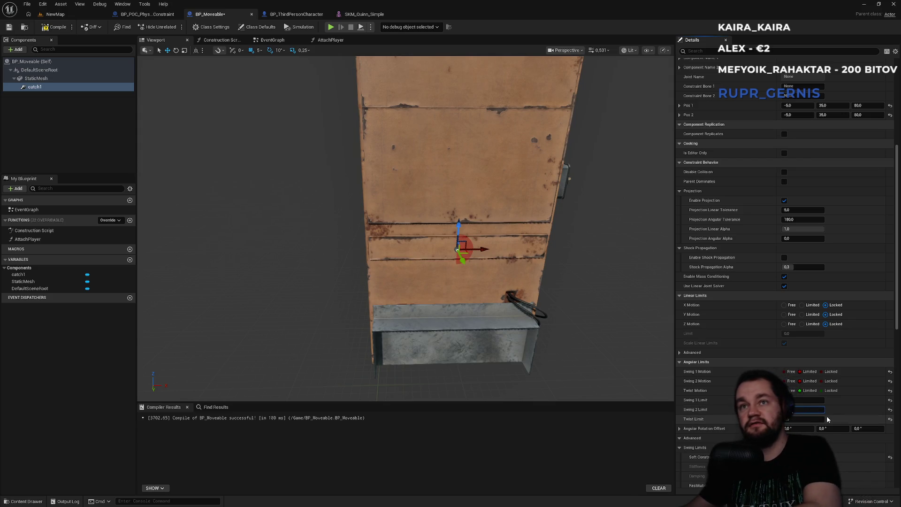
{"action": "mouse_move", "coordinate": [550, 276]}
{"action": "left_mouse_down"}
{"action": "mouse_move", "coordinate": [568, 276]}
{"action": "mouse_move", "coordinate": [542, 244]}
{"action": "left_mouse_up"}
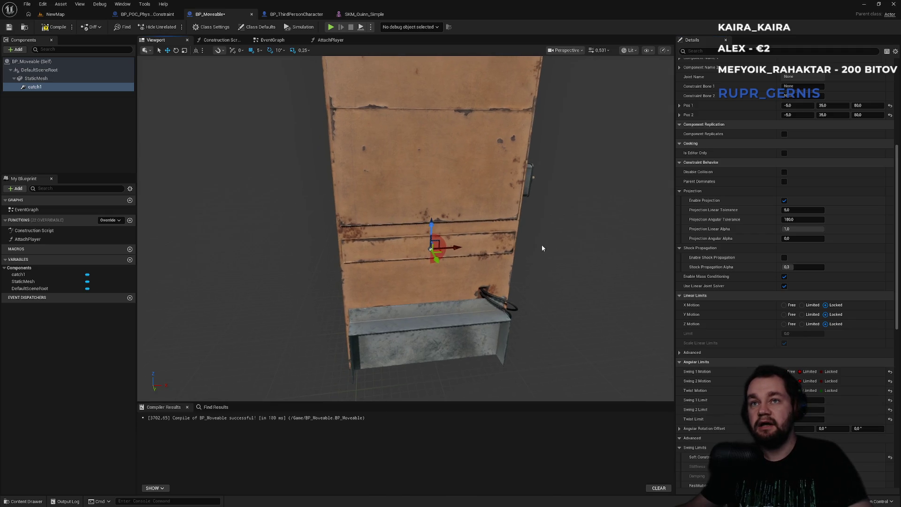
Rotate catch1 30 degrees in pitch, then compile and save BP_Moveable.
{"action": "key", "text": "e"}
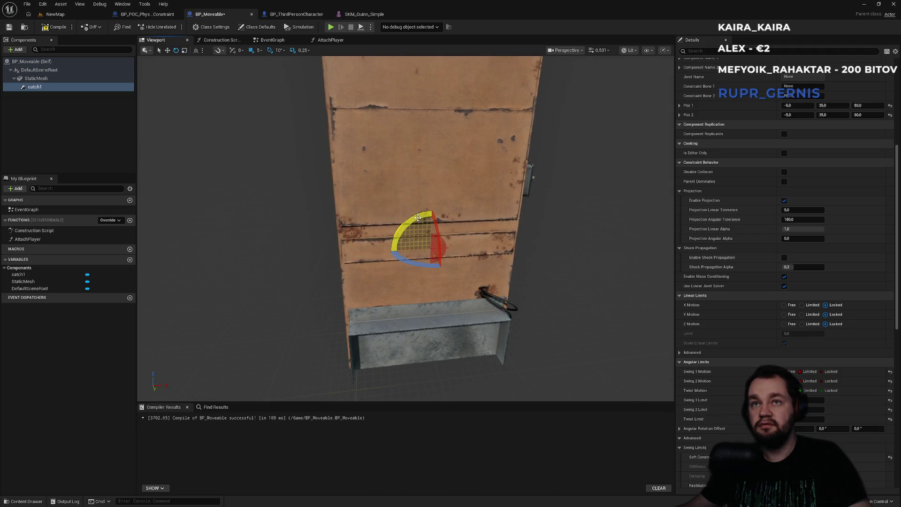
{"action": "mouse_move", "coordinate": [417, 218]}
{"action": "left_mouse_down"}
{"action": "mouse_move", "coordinate": [466, 230]}
{"action": "mouse_move", "coordinate": [470, 246]}
{"action": "left_mouse_up"}
{"action": "left_click", "coordinate": [47, 27]}
{"action": "key", "text": "ctrl+s"}
{"action": "left_click", "coordinate": [55, 14]}
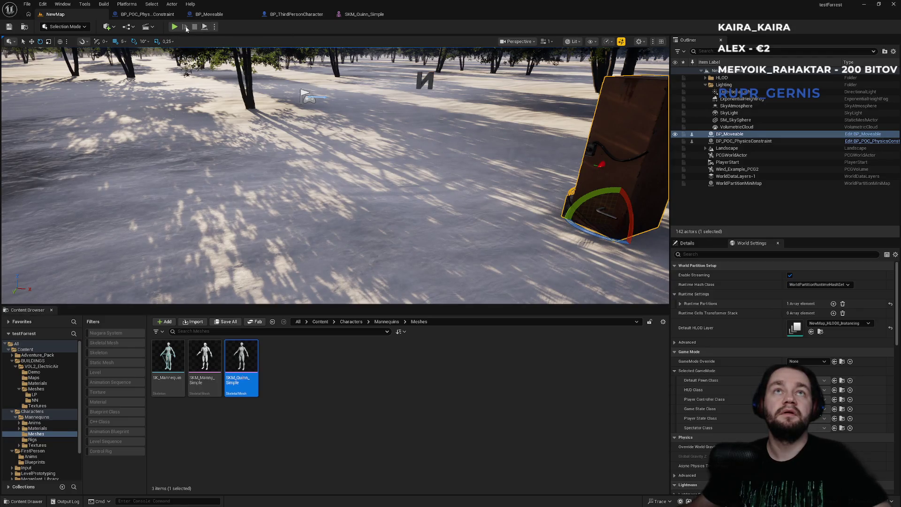
Play the level, carry the brown box while running and jumping, drop it on the snow, and stop.
{"action": "left_click", "coordinate": [175, 28]}
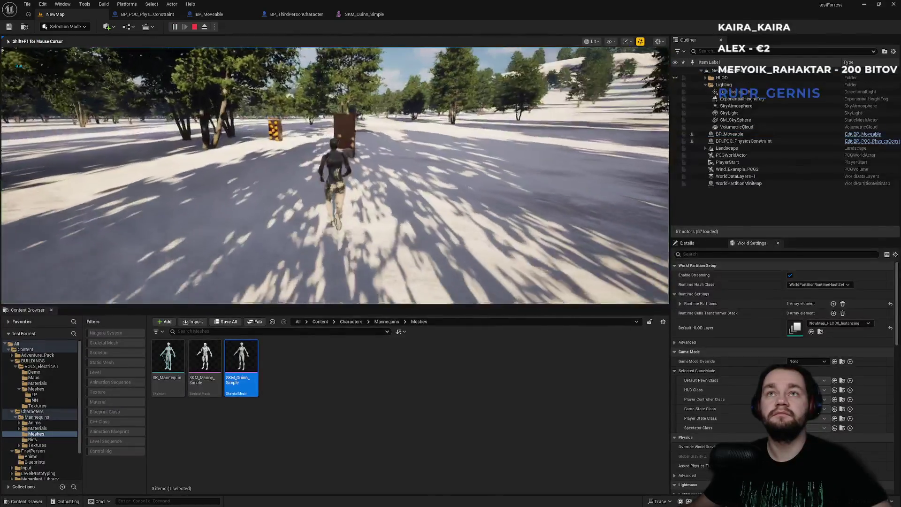
{"action": "key", "text": "e"}
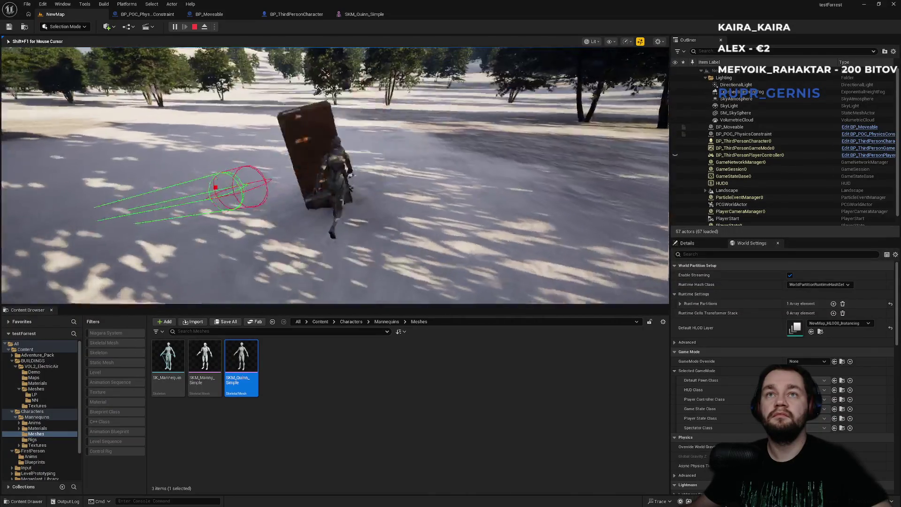
{"action": "key", "text": "space"}
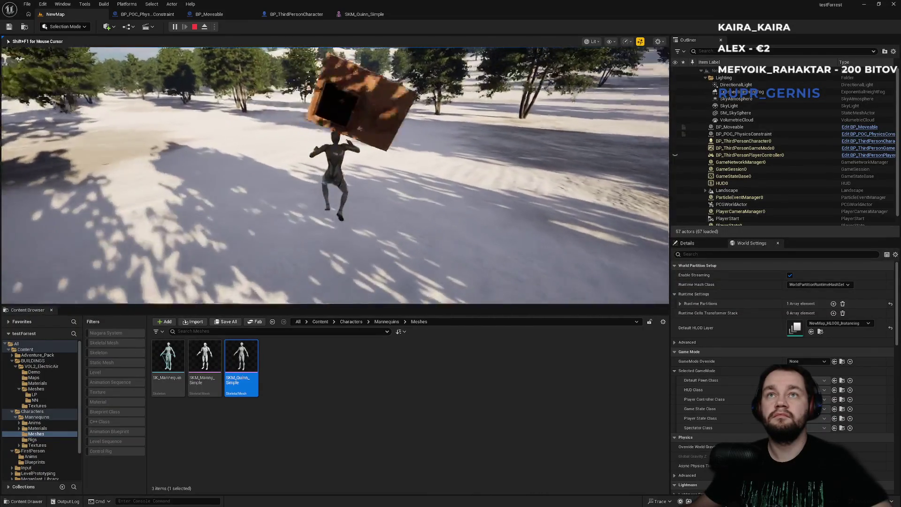
{"action": "key", "text": "w"}
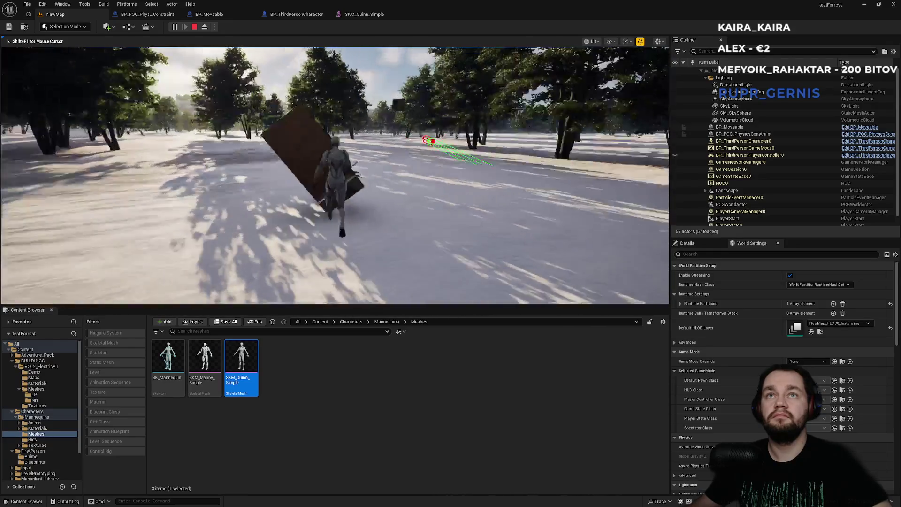
{"action": "key", "text": "w"}
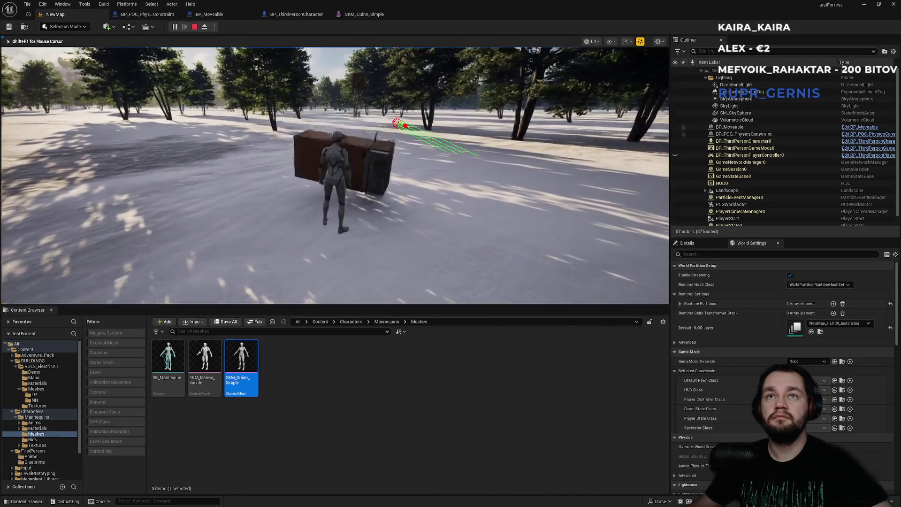
{"action": "key", "text": "e"}
{"action": "key", "text": "shift+F1"}
{"action": "key", "text": "Escape"}
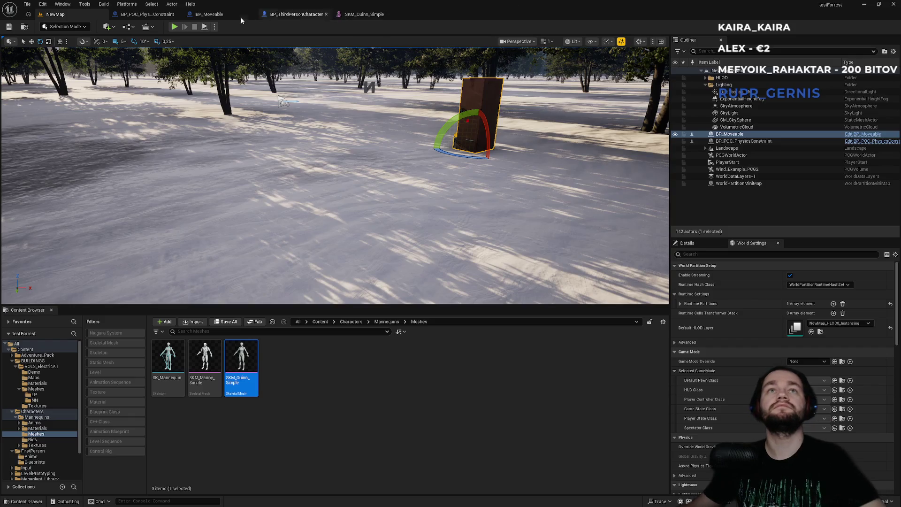
Look through the physics constraint, BP_Moveable and character blueprints, previewing the character.
{"action": "left_click", "coordinate": [159, 15]}
{"action": "left_click", "coordinate": [301, 14]}
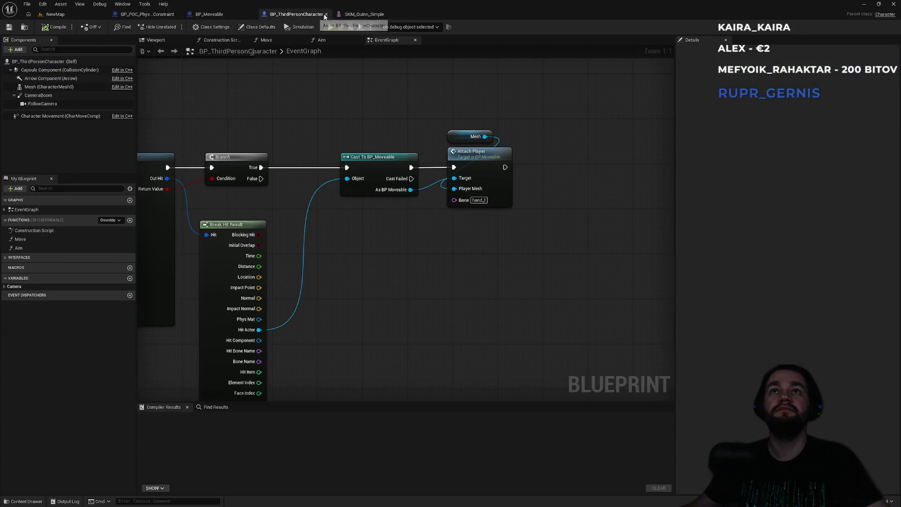
{"action": "left_click", "coordinate": [235, 16]}
{"action": "left_click_drag", "start_coordinate": [367, 200], "coordinate": [413, 200]}
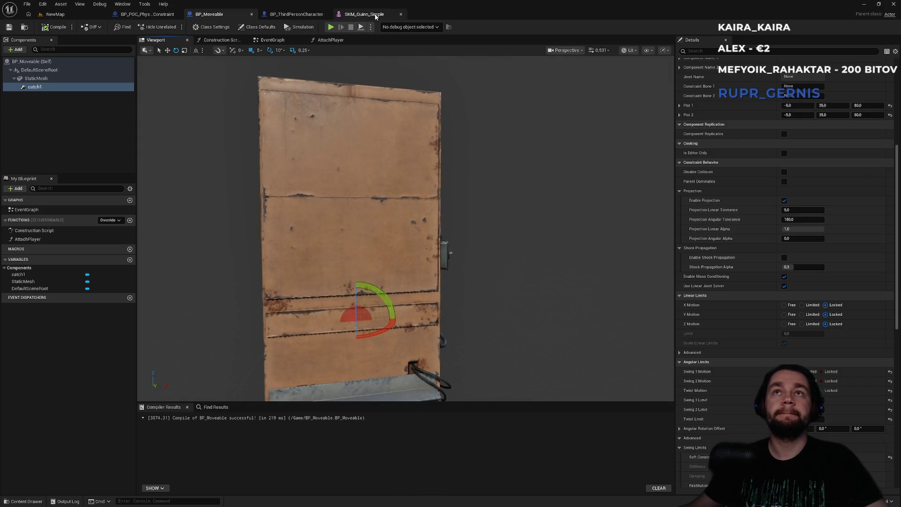
{"action": "left_click", "coordinate": [376, 15]}
{"action": "left_click", "coordinate": [296, 14]}
{"action": "left_click", "coordinate": [159, 40]}
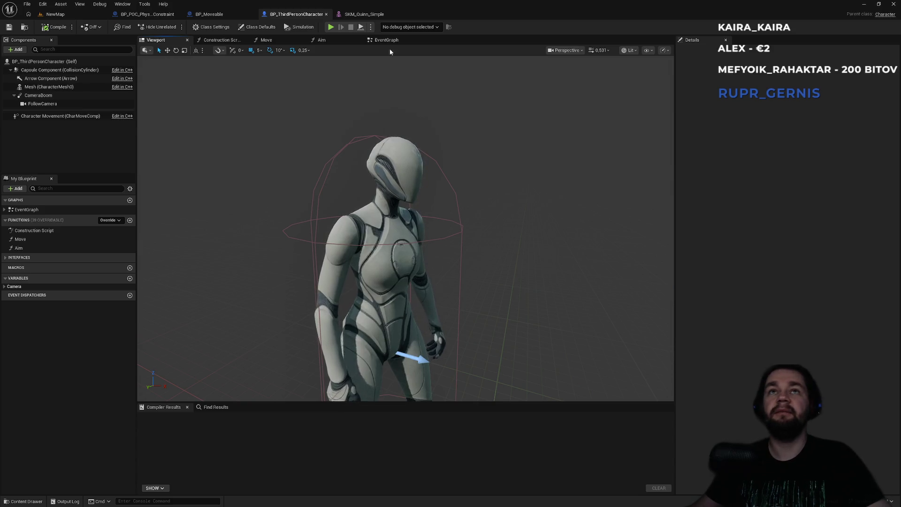
From the SKM_Quinn_Simple mesh editor, open the SK_Mannequin skeleton in its own editor.
{"action": "left_click", "coordinate": [373, 16]}
{"action": "left_click", "coordinate": [14, 52]}
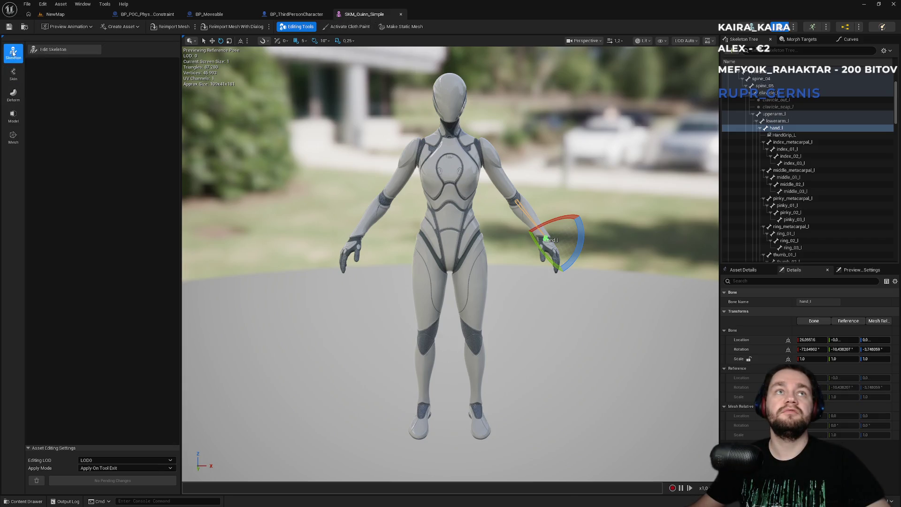
{"action": "left_click", "coordinate": [12, 71]}
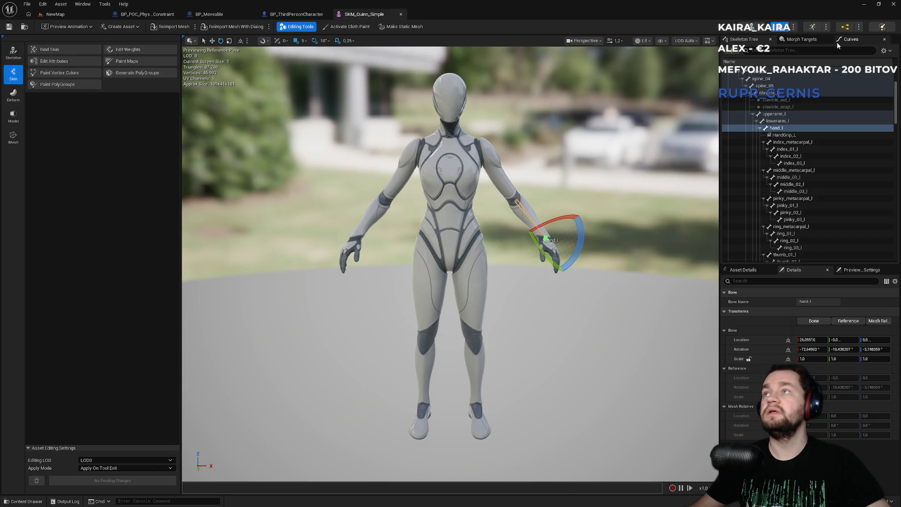
{"action": "left_click", "coordinate": [753, 28]}
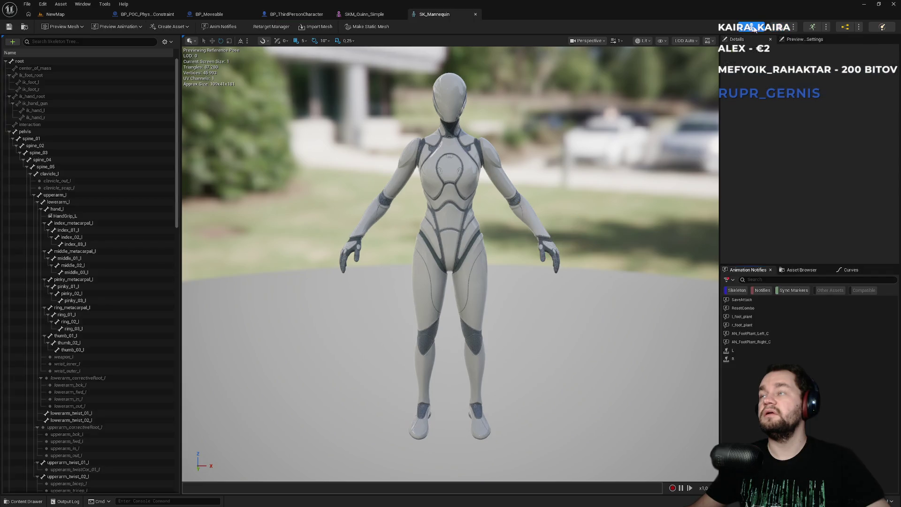
{"action": "left_click", "coordinate": [364, 15]}
{"action": "left_click_drag", "start_coordinate": [470, 234], "coordinate": [553, 243]}
{"action": "left_click", "coordinate": [437, 15]}
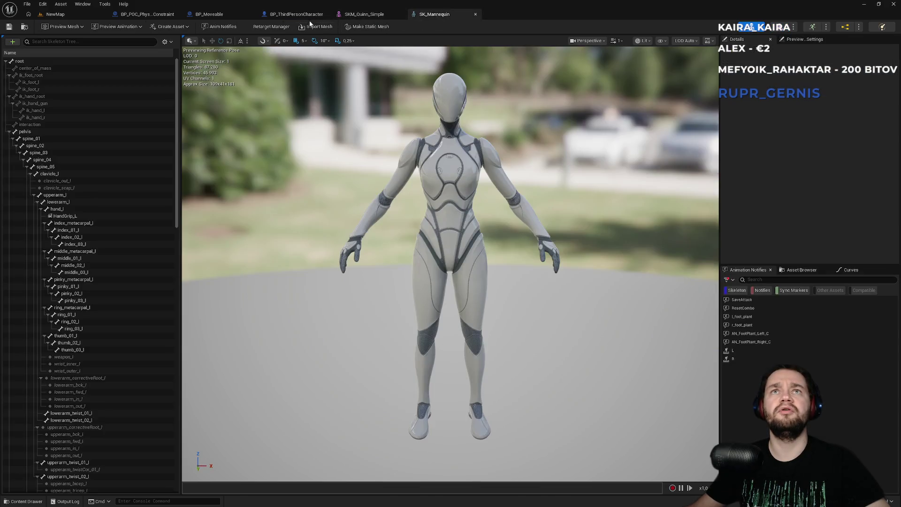
Review the character's Aim, Move and Construction Script graphs and BP_Moveable's AttachPlayer graph.
{"action": "left_click", "coordinate": [263, 17]}
{"action": "left_click", "coordinate": [217, 14]}
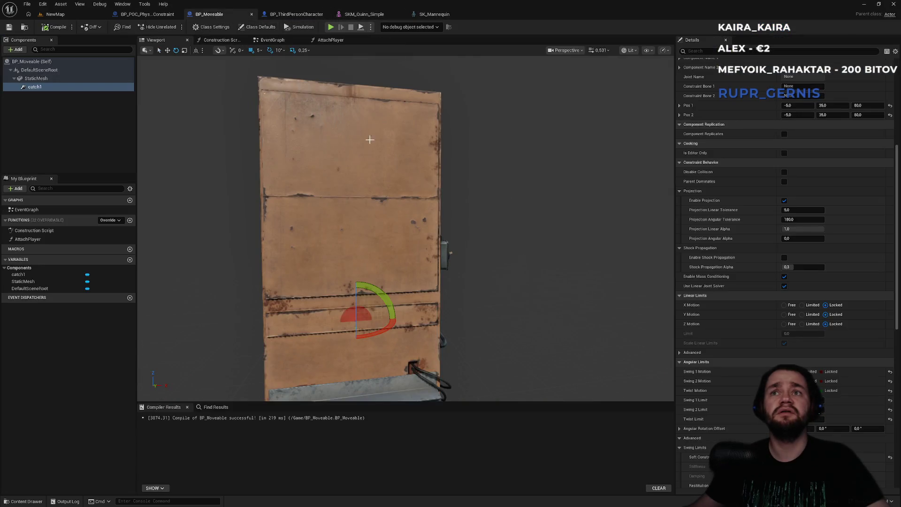
{"action": "left_click", "coordinate": [298, 15]}
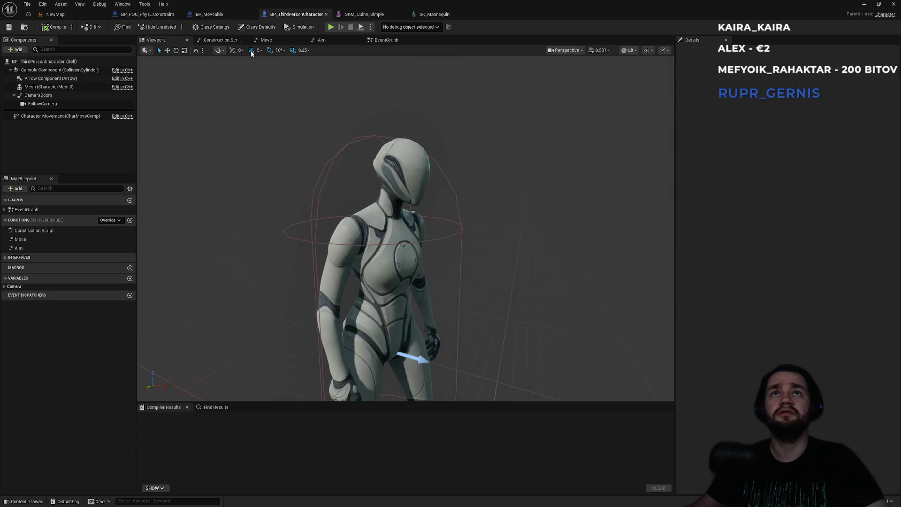
{"action": "left_click", "coordinate": [325, 40]}
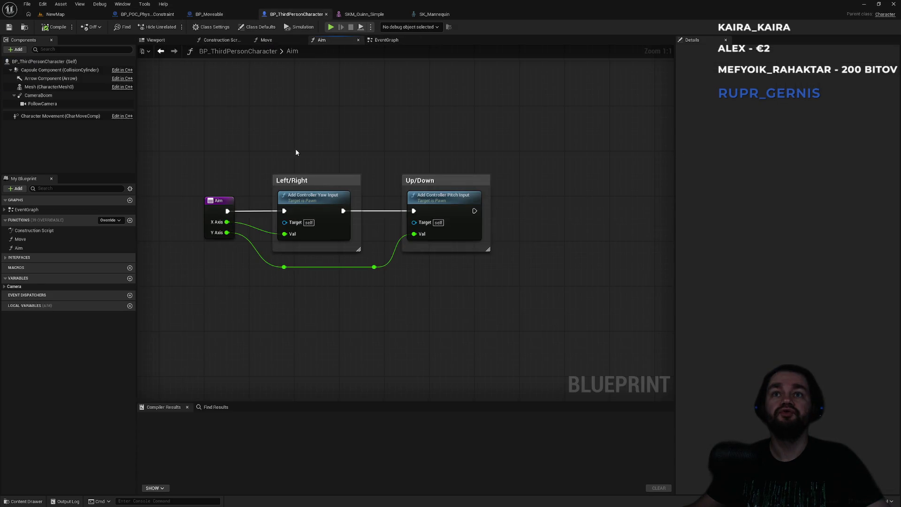
{"action": "left_click", "coordinate": [278, 41]}
{"action": "left_click", "coordinate": [221, 41]}
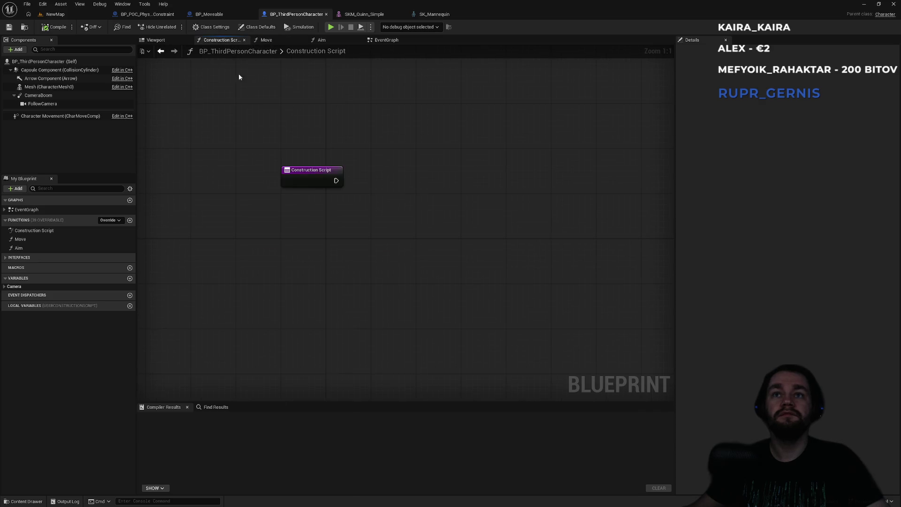
{"action": "left_click", "coordinate": [212, 15]}
{"action": "left_click", "coordinate": [277, 40]}
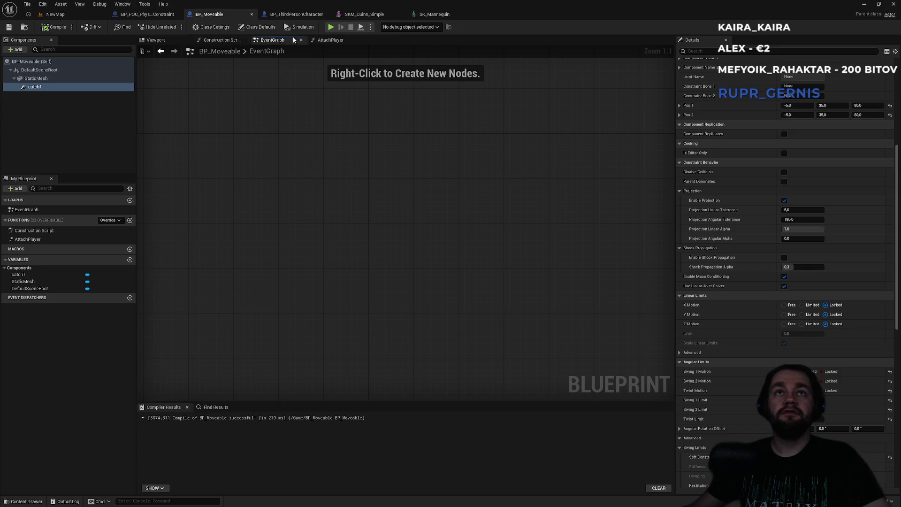
{"action": "left_click", "coordinate": [331, 40]}
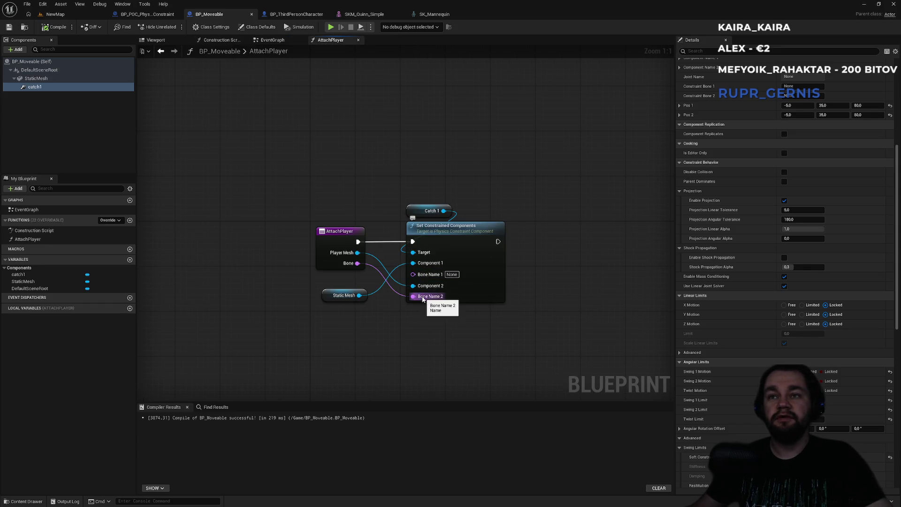
Back in the Quinn mesh editor, select spine_05 and bring up its context menu.
{"action": "left_click", "coordinate": [431, 15]}
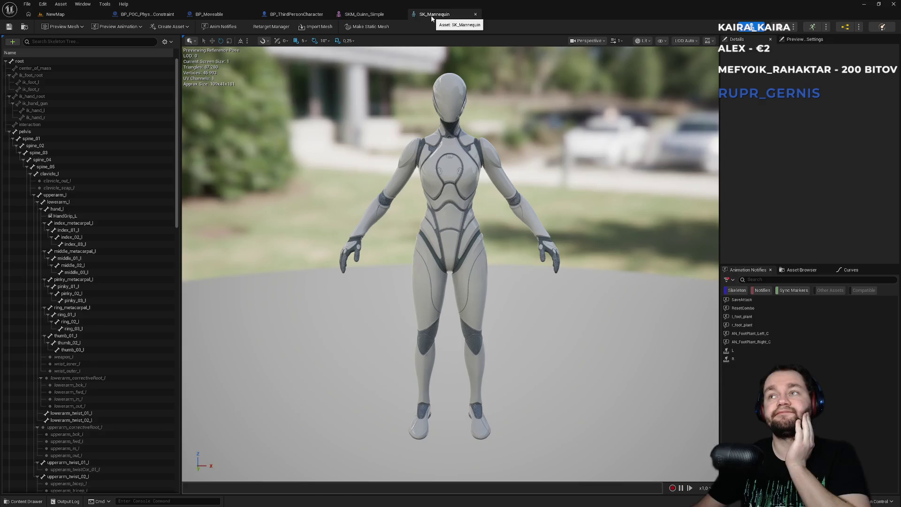
{"action": "left_click", "coordinate": [370, 15]}
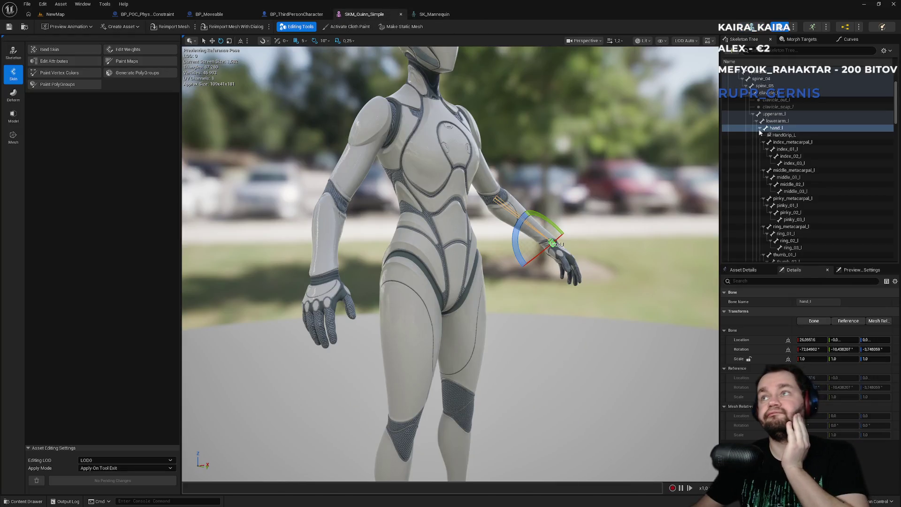
{"action": "scroll", "coordinate": [770, 119], "scroll_direction": "up", "scroll_amount": 2}
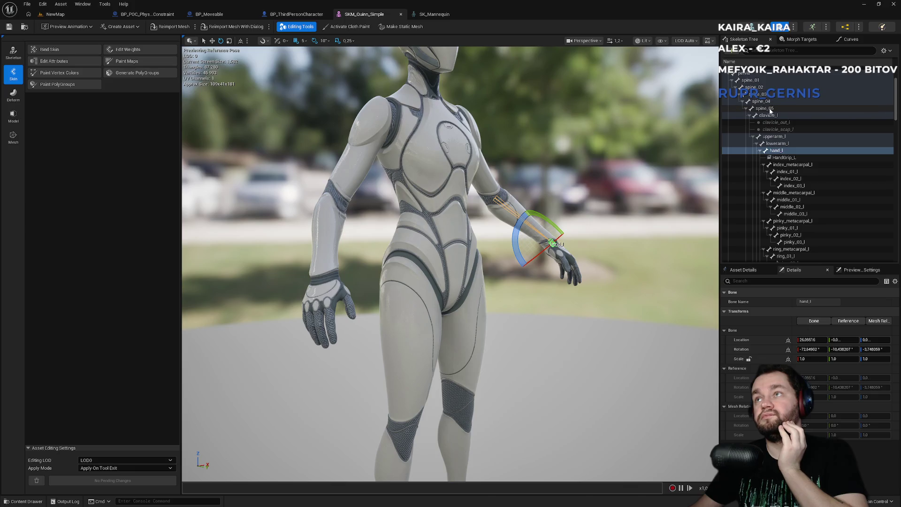
{"action": "left_click", "coordinate": [765, 109]}
{"action": "right_click", "coordinate": [768, 111]}
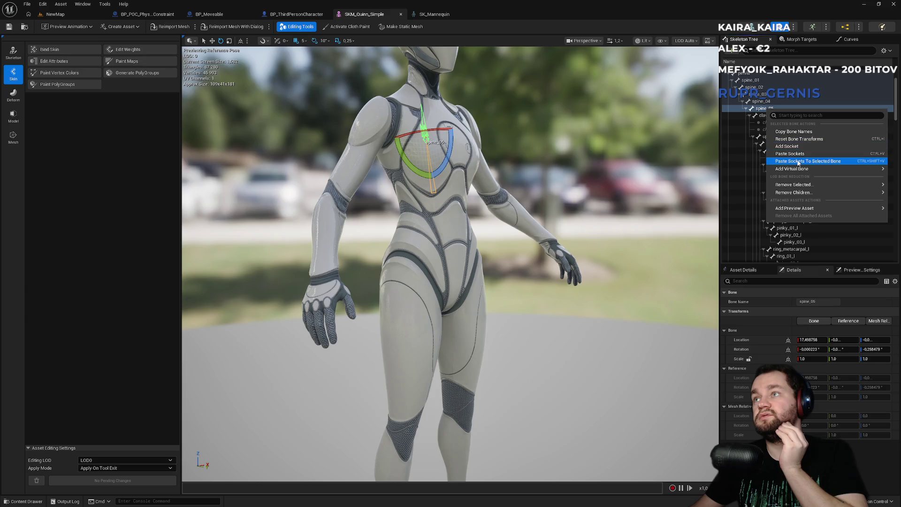
Paste a socket onto spine_05 and name it catch_object.
{"action": "left_click", "coordinate": [799, 154]}
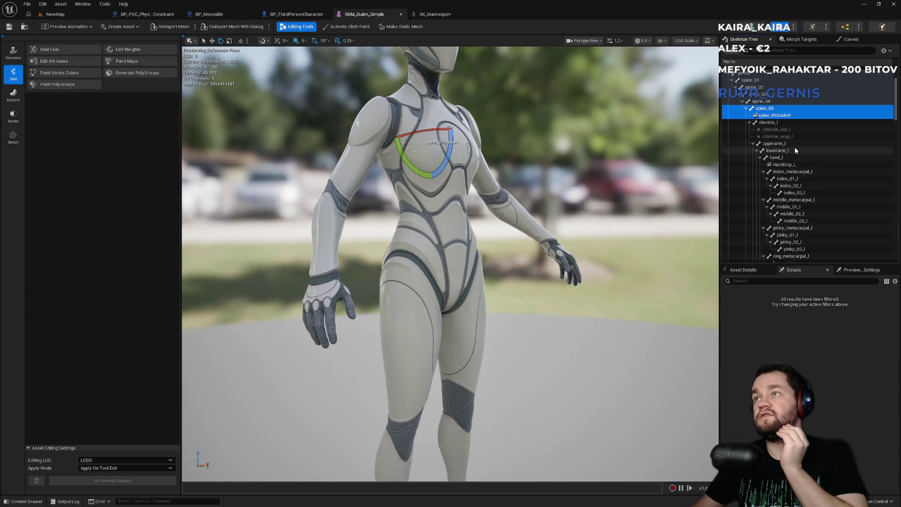
{"action": "left_click", "coordinate": [778, 115]}
{"action": "type", "text": "catch_obje"}
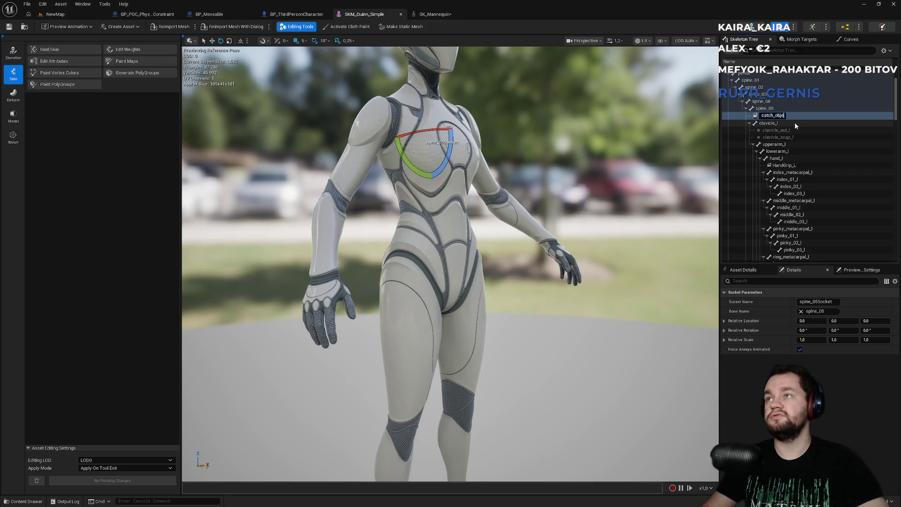
{"action": "type", "text": "ct"}
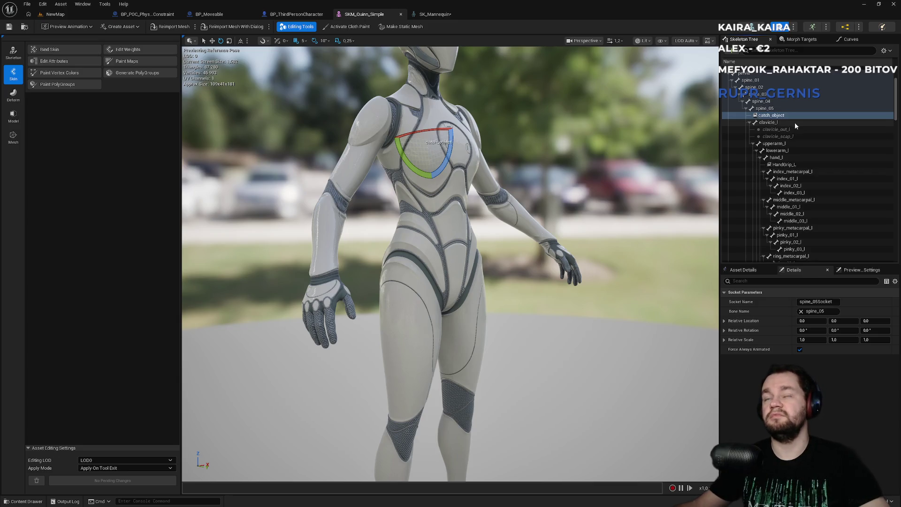
{"action": "key", "text": "Return"}
Rotate catch_object slightly and move it to relative Y 50 in front of the chest.
{"action": "scroll", "coordinate": [454, 151], "scroll_direction": "down", "scroll_amount": 3}
{"action": "left_click_drag", "start_coordinate": [454, 151], "coordinate": [472, 163]}
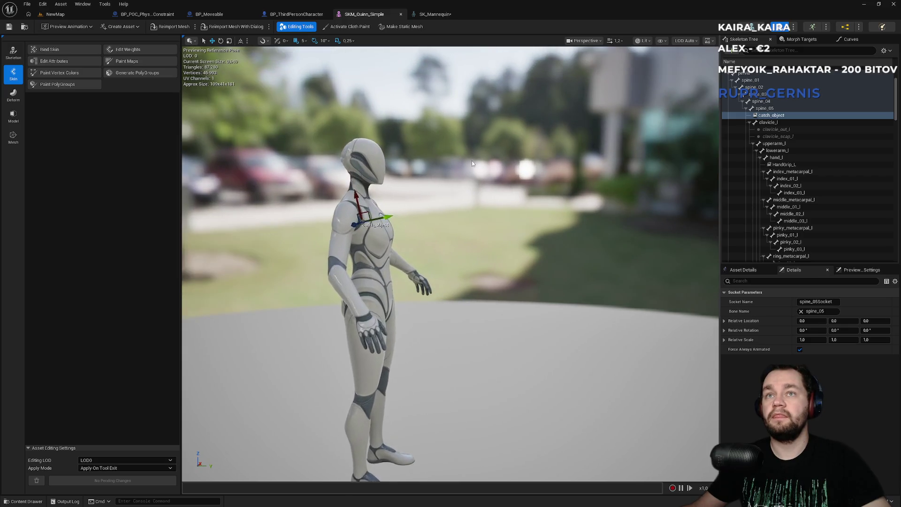
{"action": "key", "text": "e"}
{"action": "left_click_drag", "start_coordinate": [390, 196], "coordinate": [431, 206]}
{"action": "scroll", "coordinate": [462, 203], "scroll_direction": "down", "scroll_amount": 3}
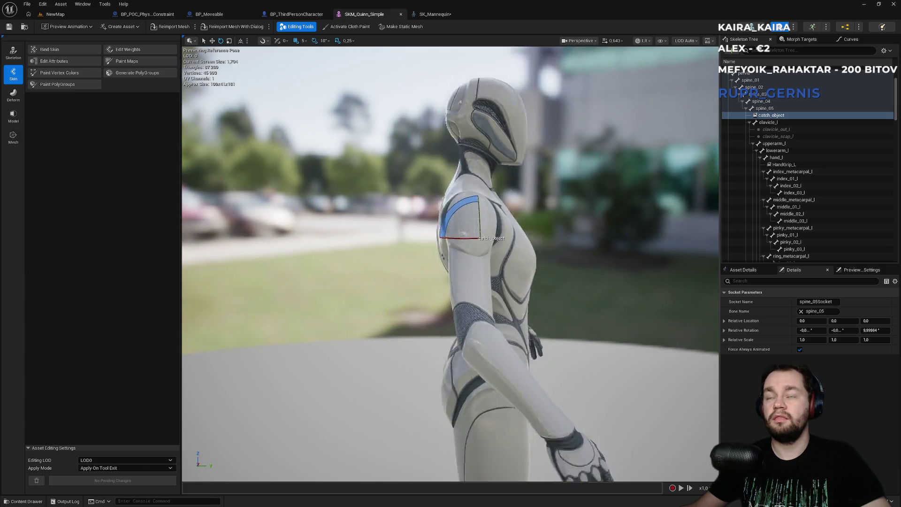
{"action": "key", "text": "w"}
{"action": "left_click_drag", "start_coordinate": [480, 239], "coordinate": [524, 238]}
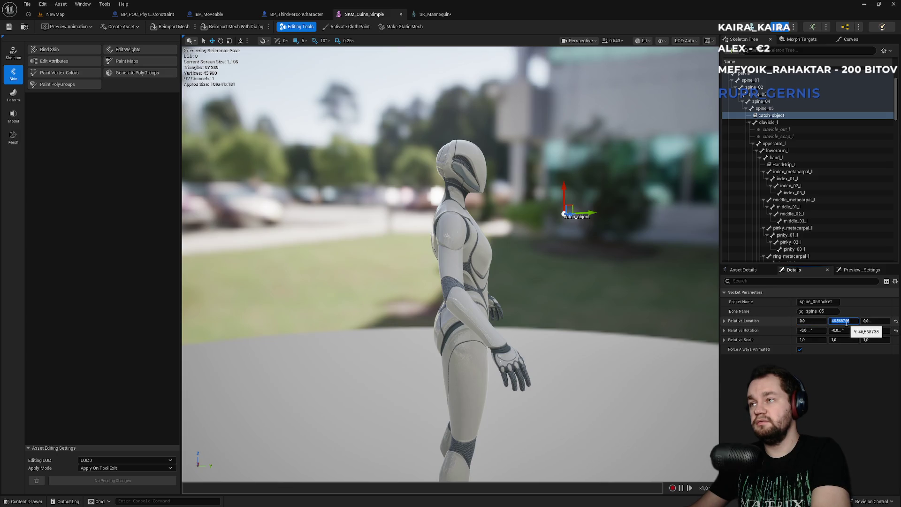
{"action": "type", "text": "50"}
{"action": "key", "text": "Return"}
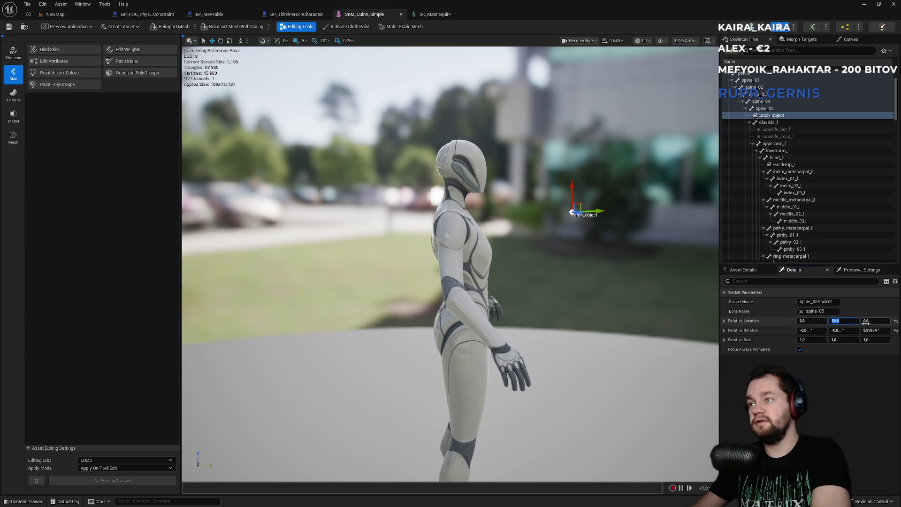
{"action": "left_click_drag", "start_coordinate": [543, 274], "coordinate": [545, 273]}
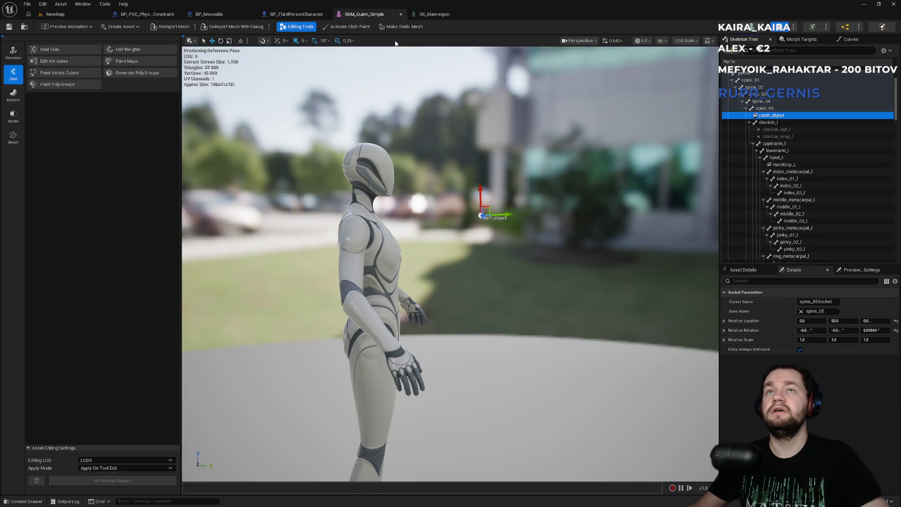
{"action": "left_click", "coordinate": [790, 116]}
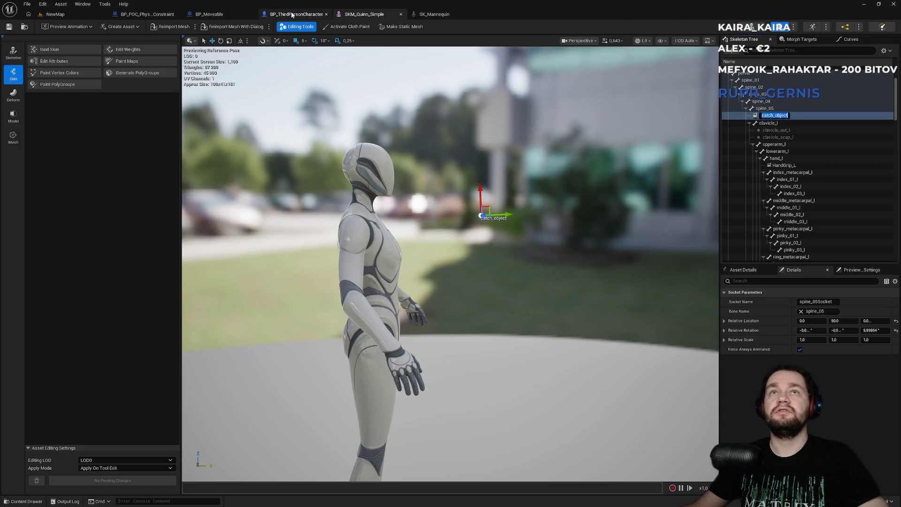
{"action": "left_click", "coordinate": [292, 15]}
Review BP_Moveable's AttachPlayer node, then change the character's Attach Player bone from hand_l to catch_object.
{"action": "left_click", "coordinate": [217, 14]}
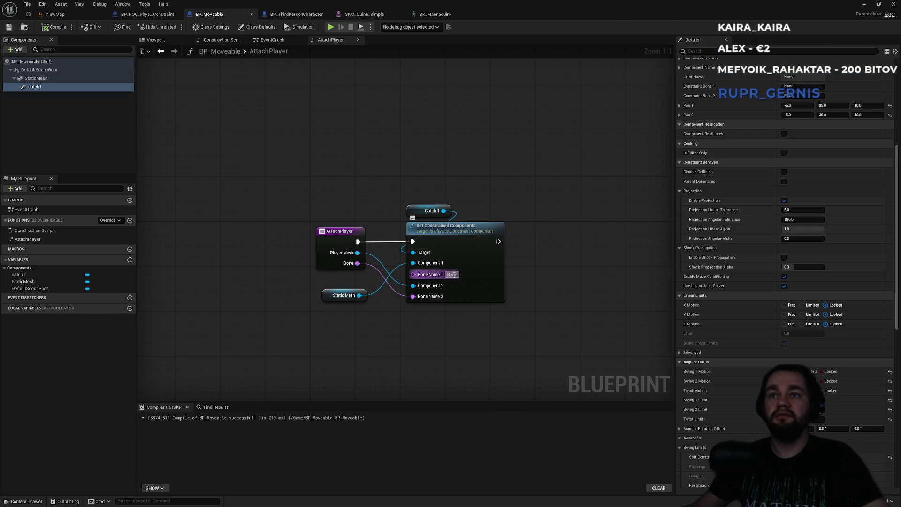
{"action": "right_click", "coordinate": [337, 235]}
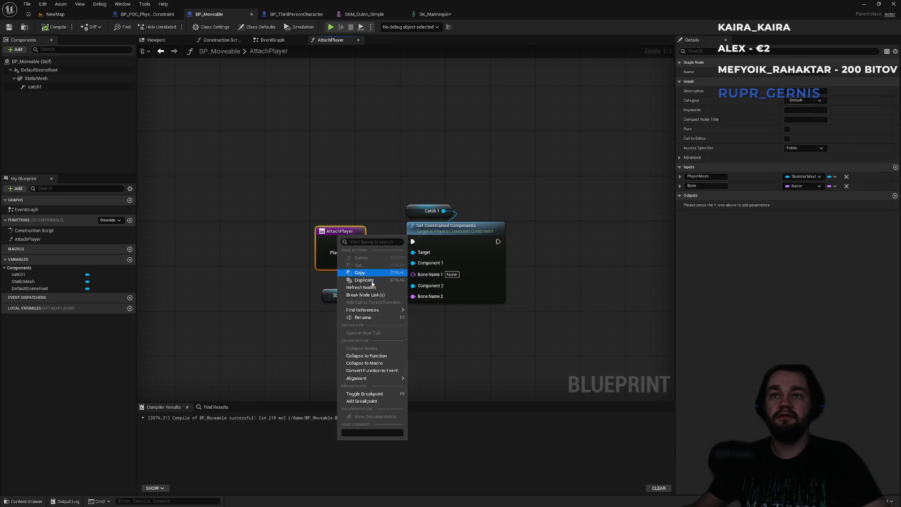
{"action": "left_click", "coordinate": [304, 150]}
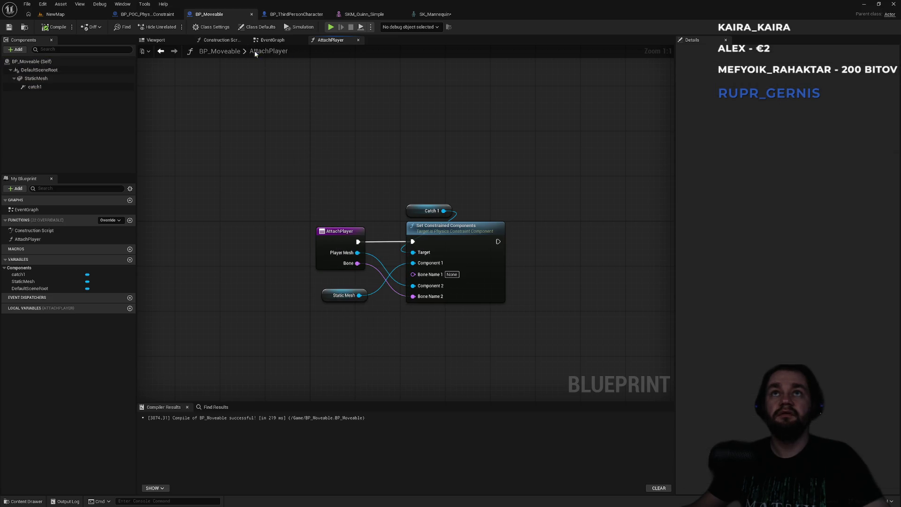
{"action": "left_click", "coordinate": [302, 14]}
{"action": "left_click", "coordinate": [387, 40]}
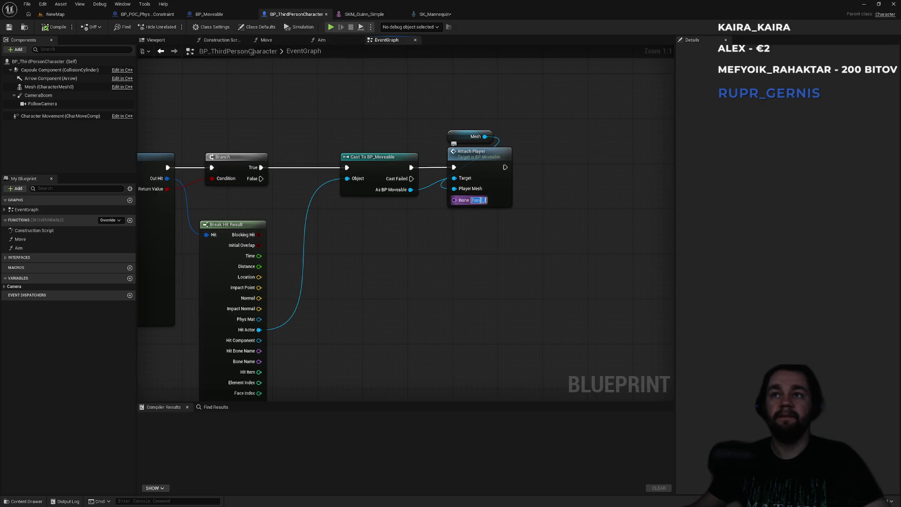
{"action": "type", "text": "catch_object"}
{"action": "key", "text": "Return"}
Play NewMap and walk the character around the box to test the catch_object attachment.
{"action": "left_click", "coordinate": [74, 13]}
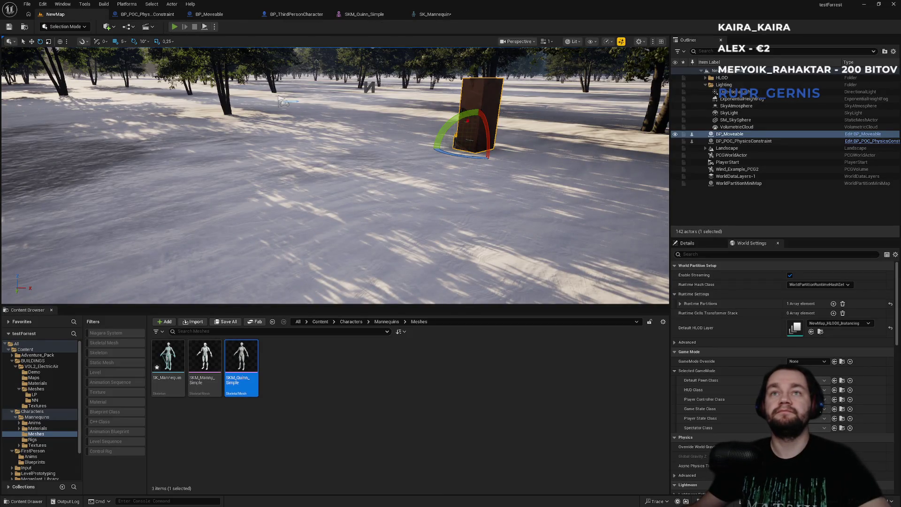
{"action": "key", "text": "alt+p"}
{"action": "key", "text": "w"}
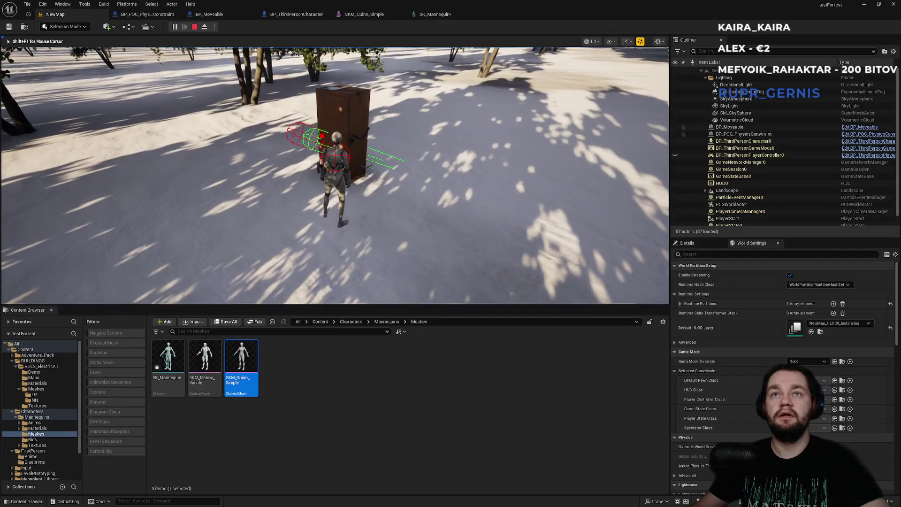
{"action": "key", "text": "w"}
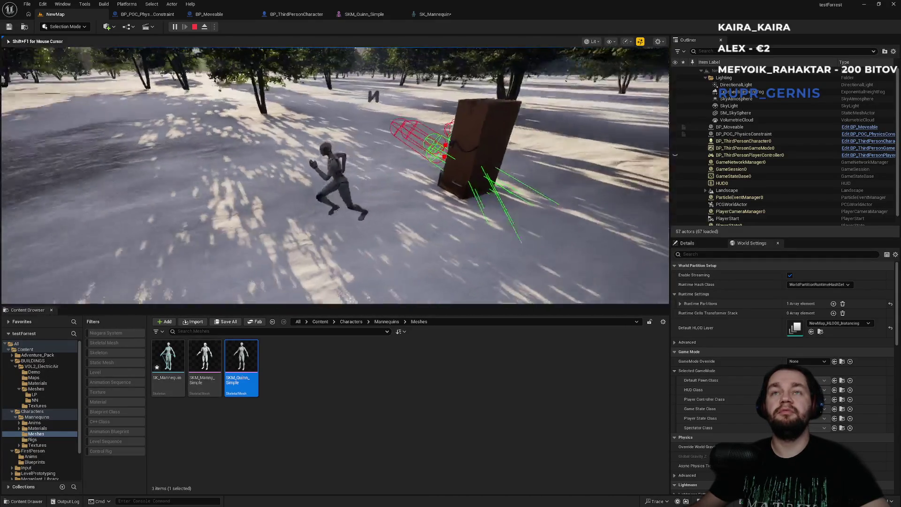
{"action": "key", "text": "Escape"}
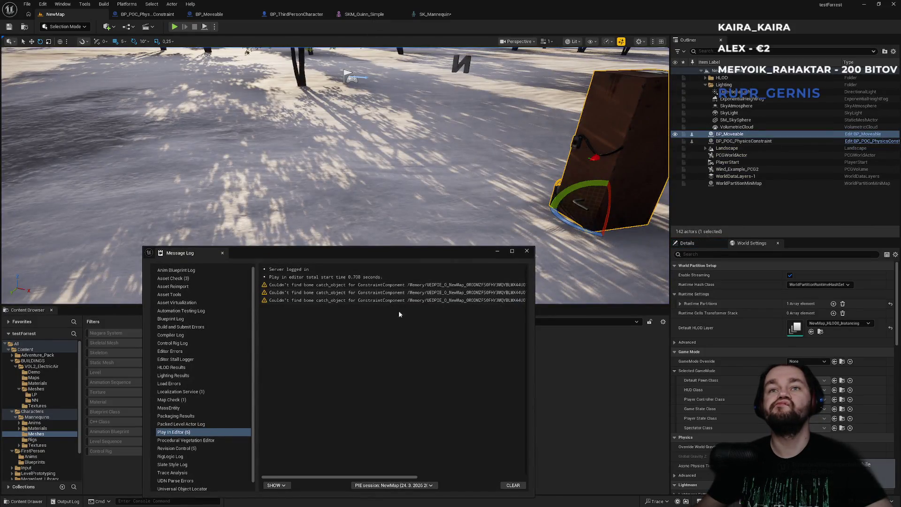
Inspect the two 'Couldn't find bone catch_object' warnings and bring up SKM_Quinn_Simple's skeleton hierarchy.
{"action": "left_click", "coordinate": [296, 287]}
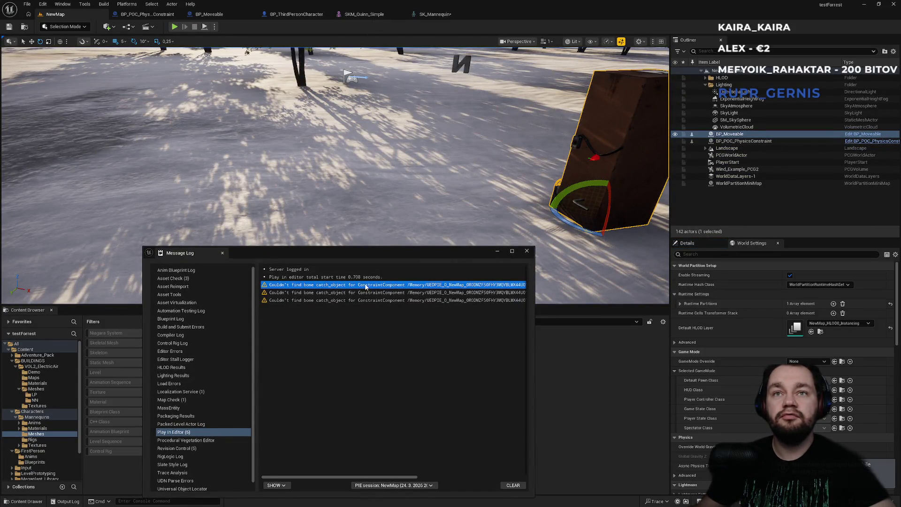
{"action": "left_click", "coordinate": [374, 292]}
{"action": "left_click", "coordinate": [527, 251]}
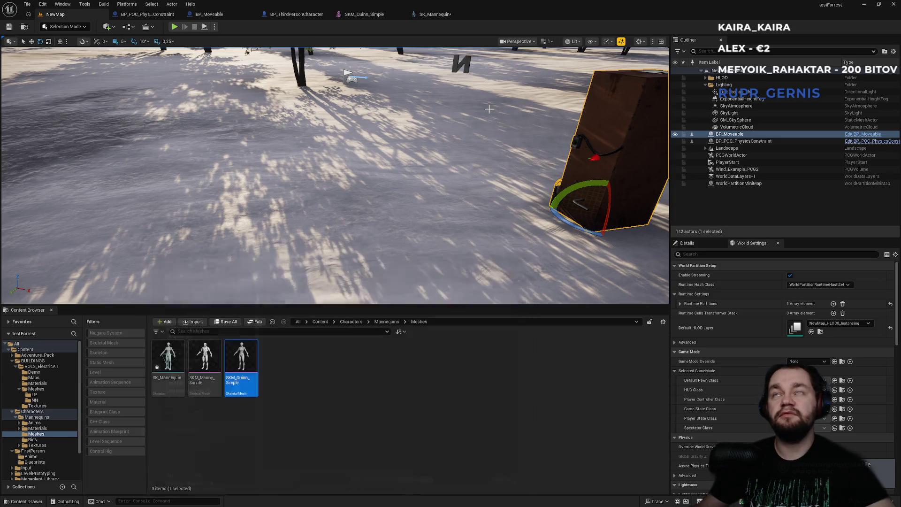
{"action": "left_click", "coordinate": [364, 14]}
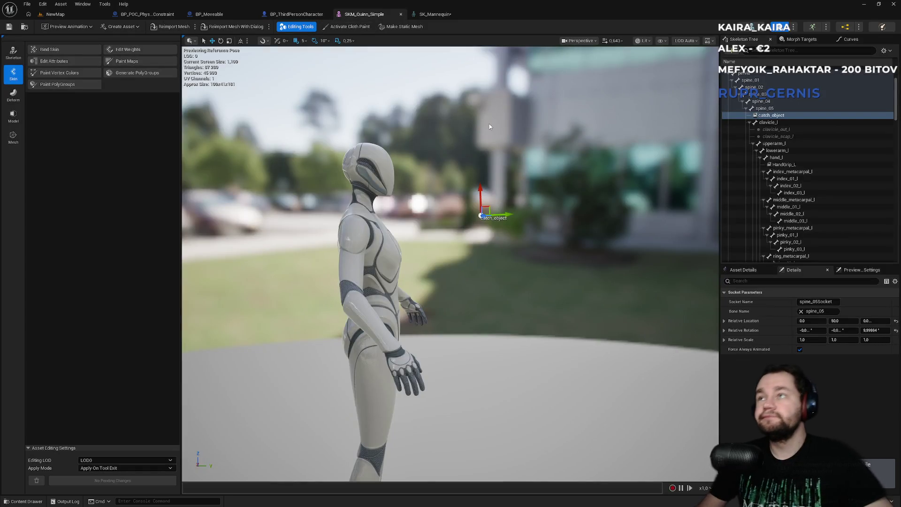
After checking the SKM_Quinn_Simple skeleton, retype the Attach Player Bone input as spine_05.
{"action": "key", "text": "ctrl+Tab"}
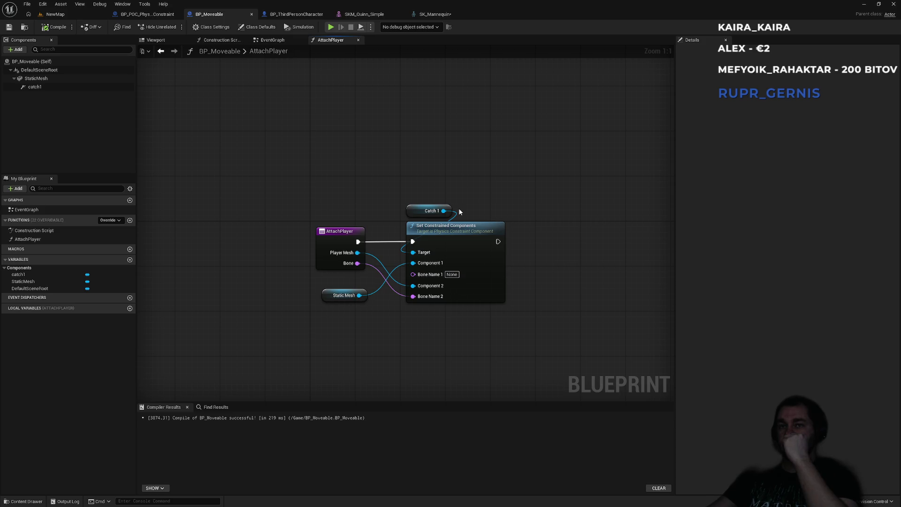
{"action": "left_click", "coordinate": [371, 15]}
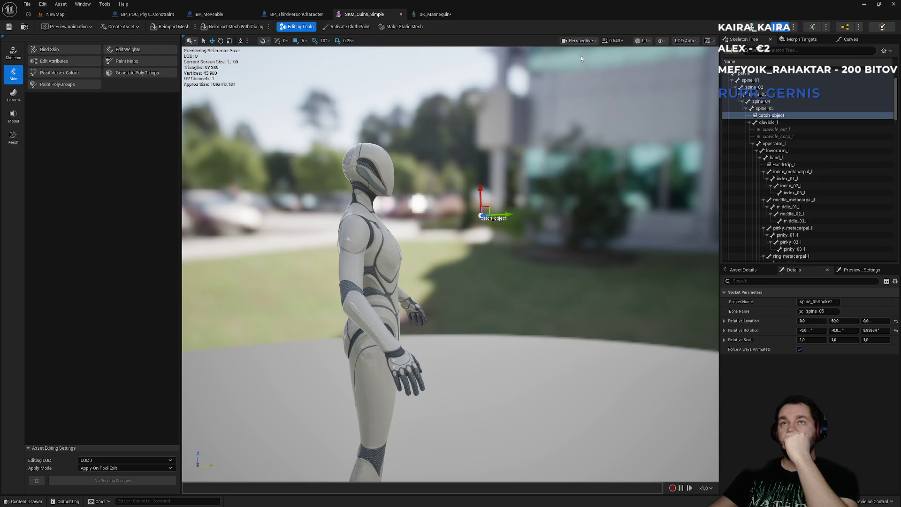
{"action": "left_click", "coordinate": [314, 17]}
{"action": "left_click", "coordinate": [483, 200]}
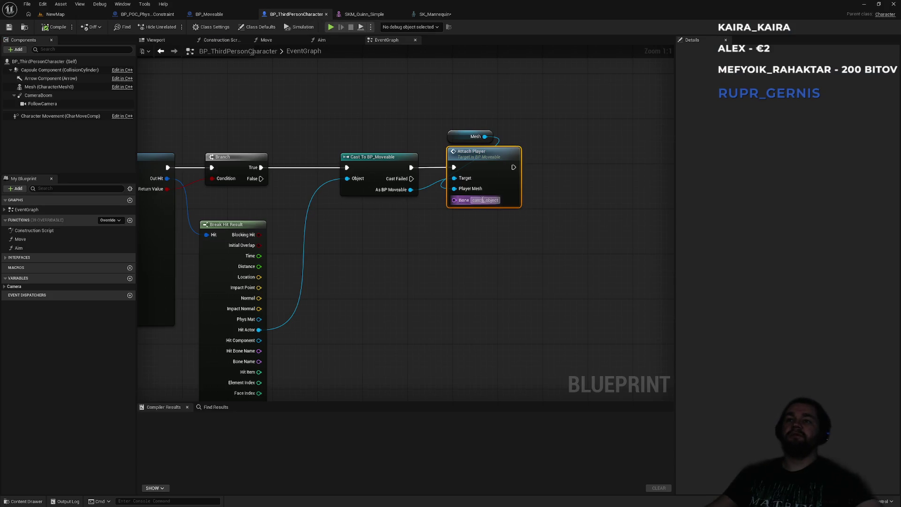
{"action": "type", "text": "spine"}
{"action": "key", "text": "Return"}
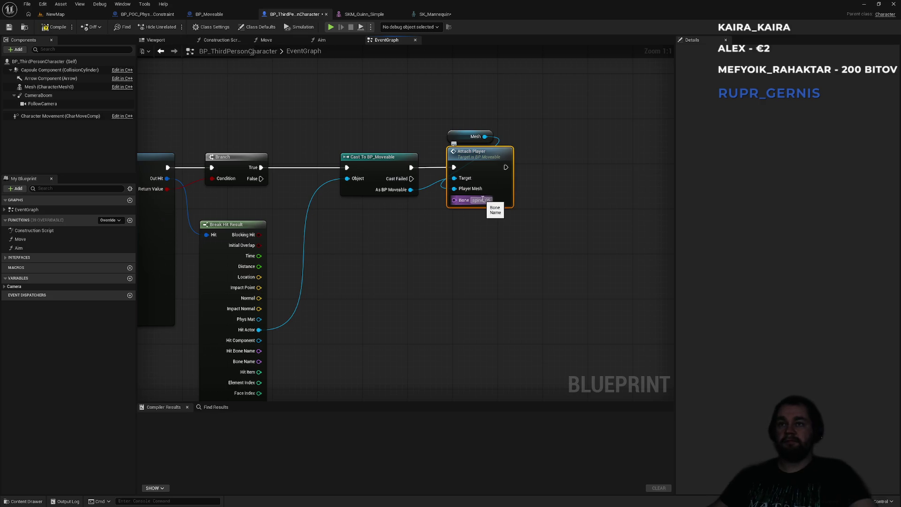
{"action": "left_click", "coordinate": [55, 14]}
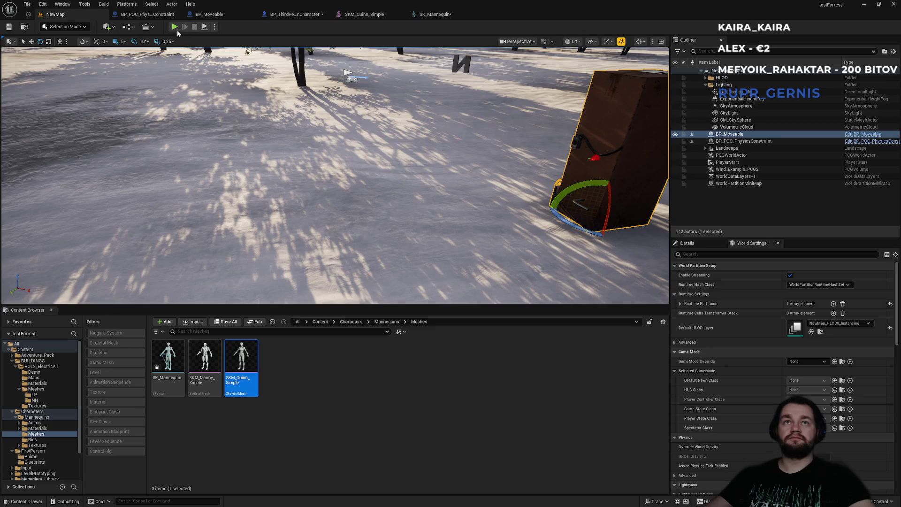
Play the level, grab and carry the brown box, release it, then pick it up and drop it again.
{"action": "key", "text": "alt+p"}
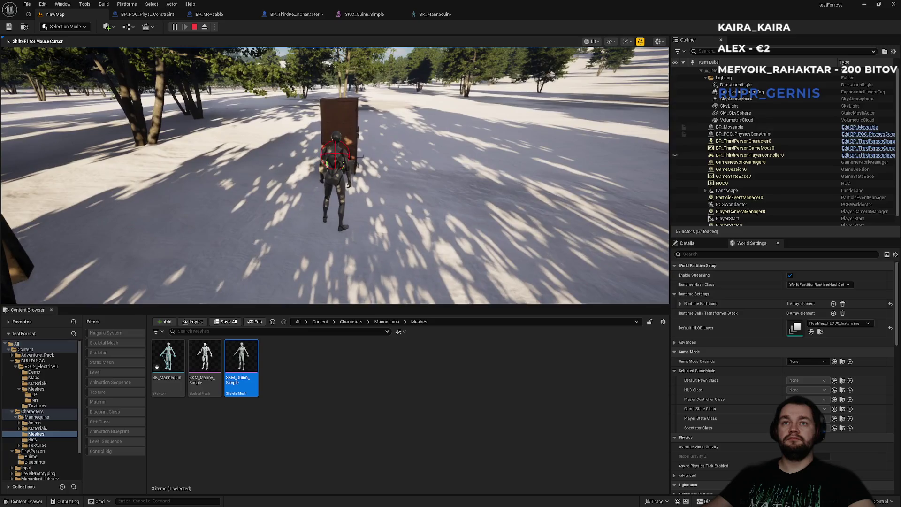
{"action": "key", "text": "e"}
{"action": "key", "text": "w"}
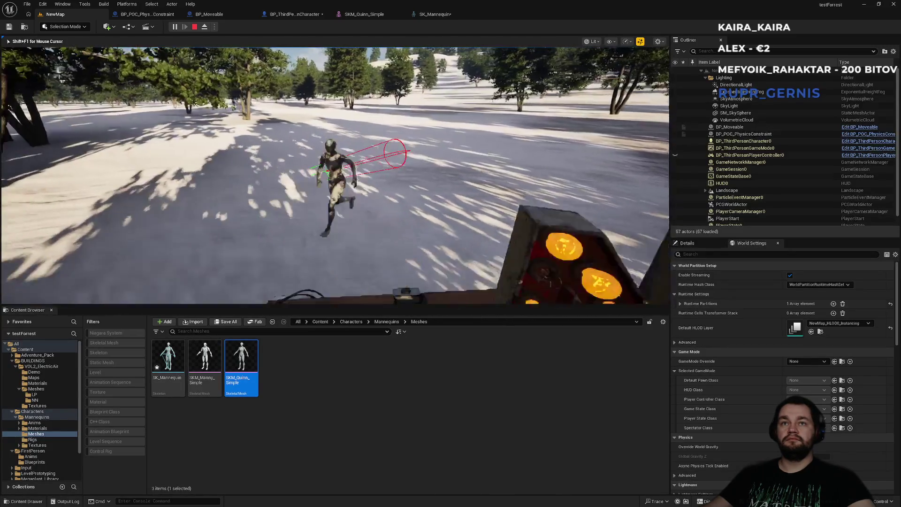
{"action": "key", "text": "e"}
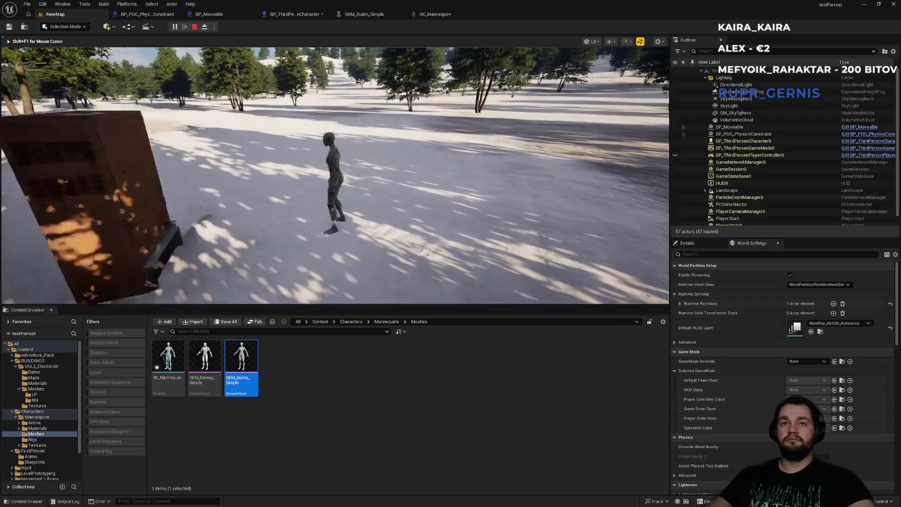
{"action": "key", "text": "w"}
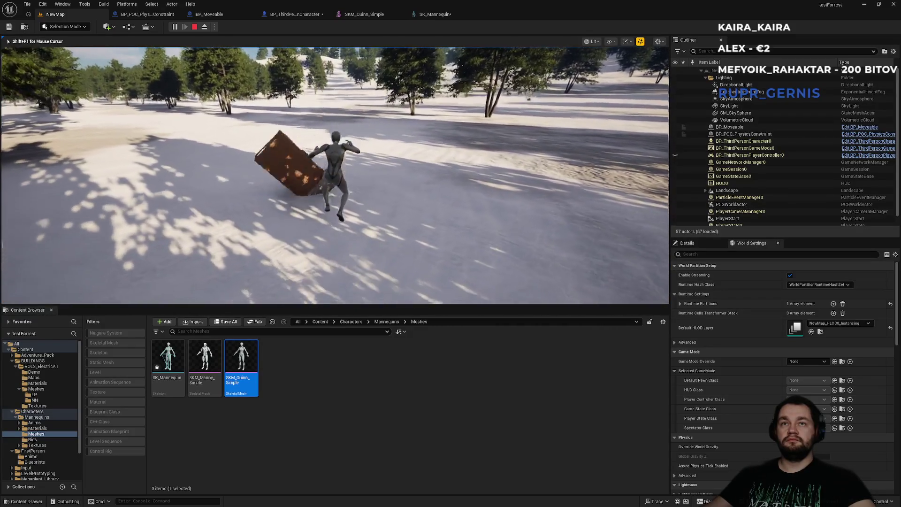
{"action": "key", "text": "e"}
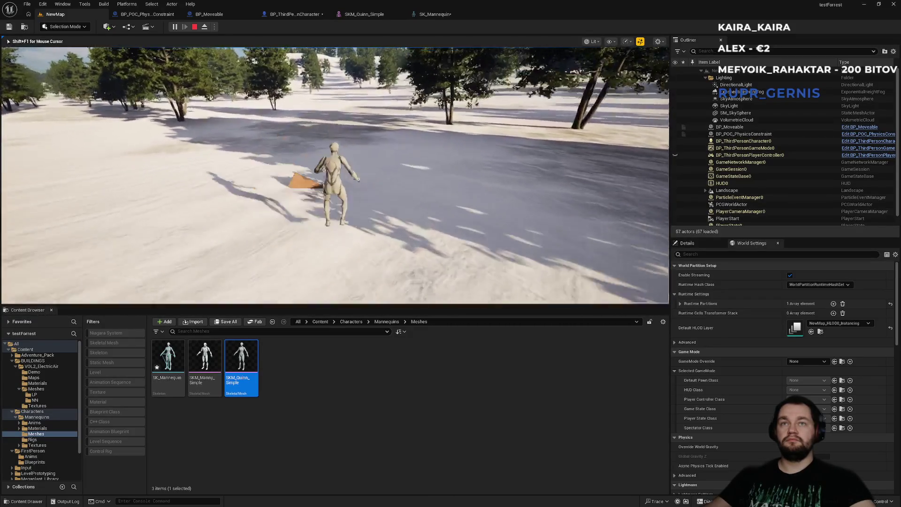
{"action": "key", "text": "e"}
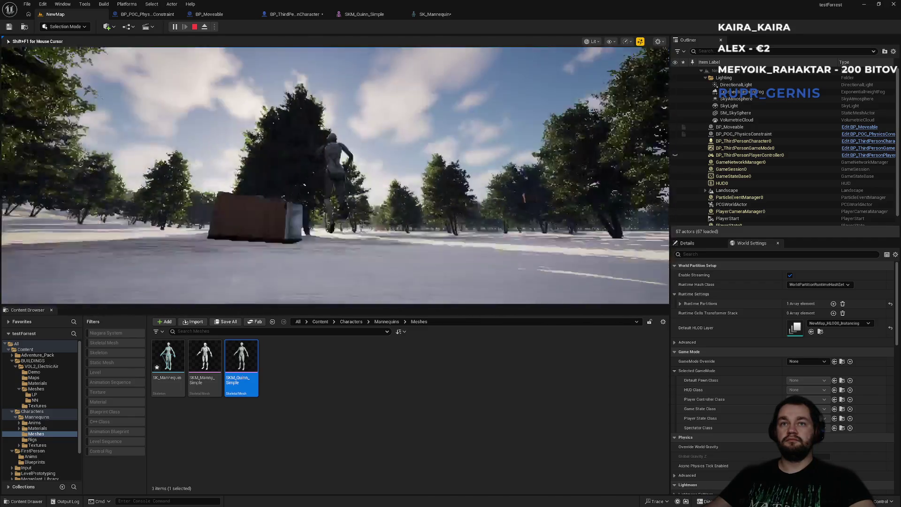
Jump beside the box, grab and carry it once more, release it, walk away, and stop play.
{"action": "key", "text": "space"}
{"action": "key", "text": "w"}
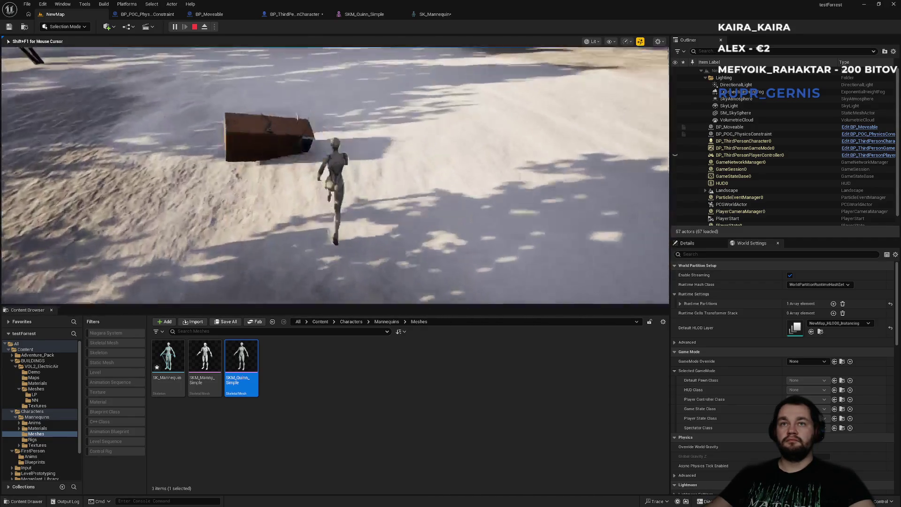
{"action": "key", "text": "e"}
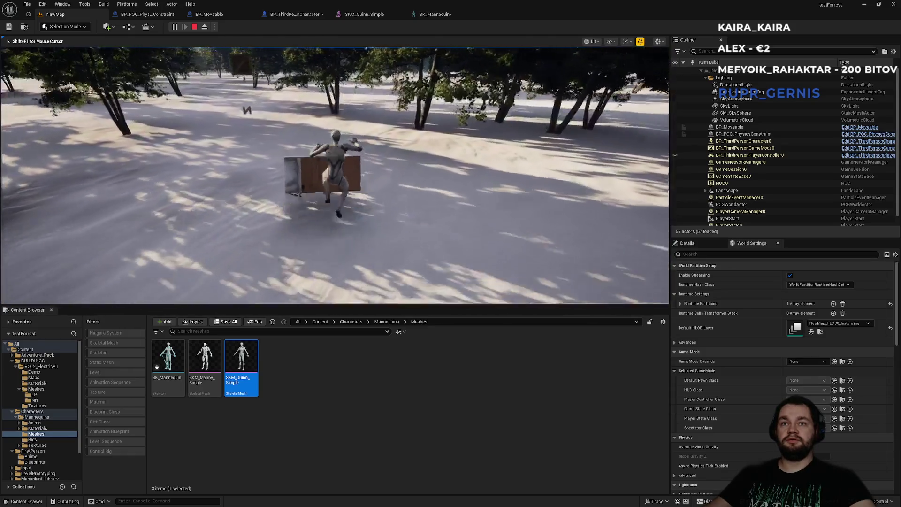
{"action": "key", "text": "e"}
{"action": "key", "text": "e"}
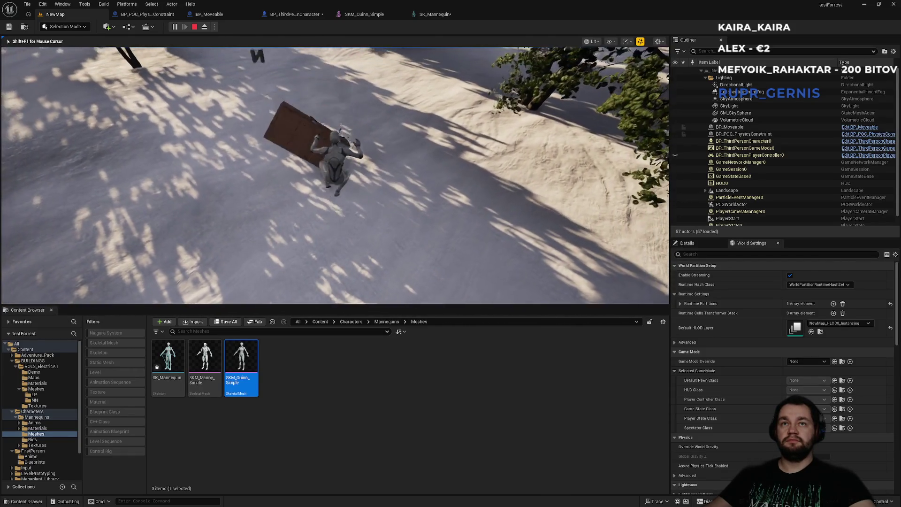
{"action": "key", "text": "w"}
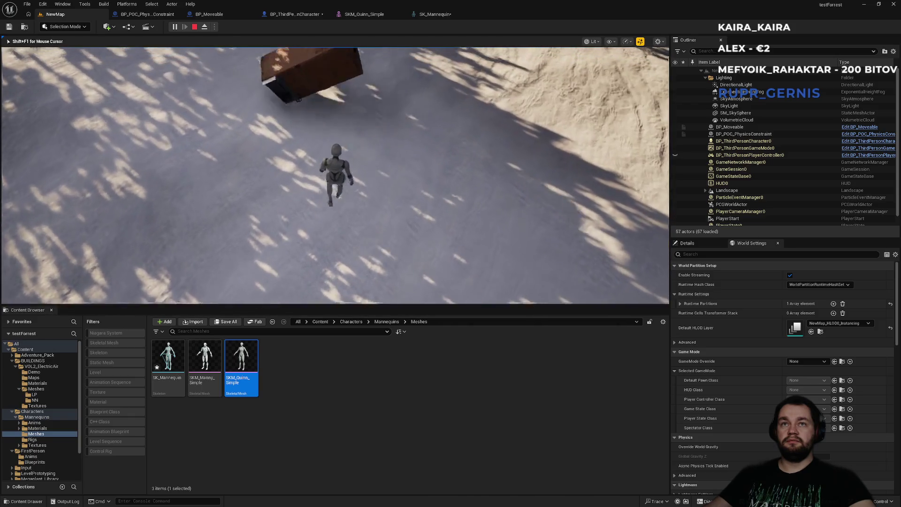
{"action": "key", "text": "w"}
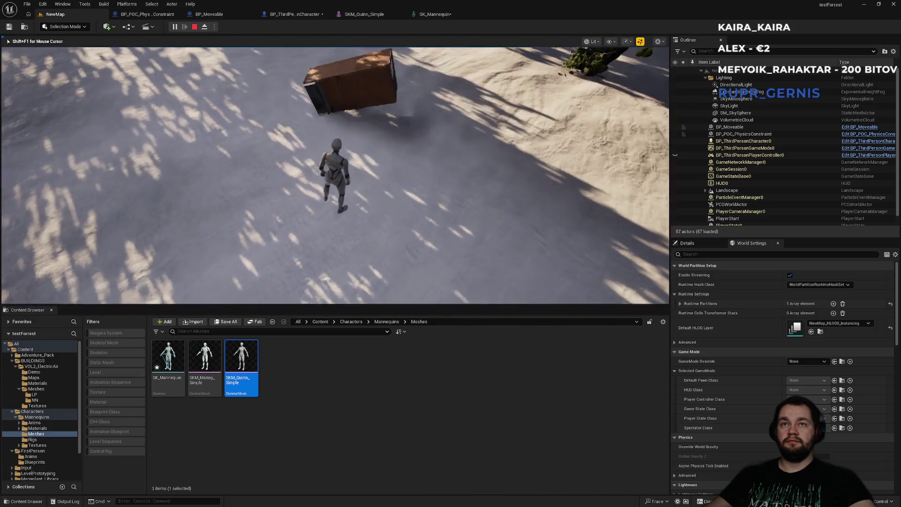
{"action": "key", "text": "w"}
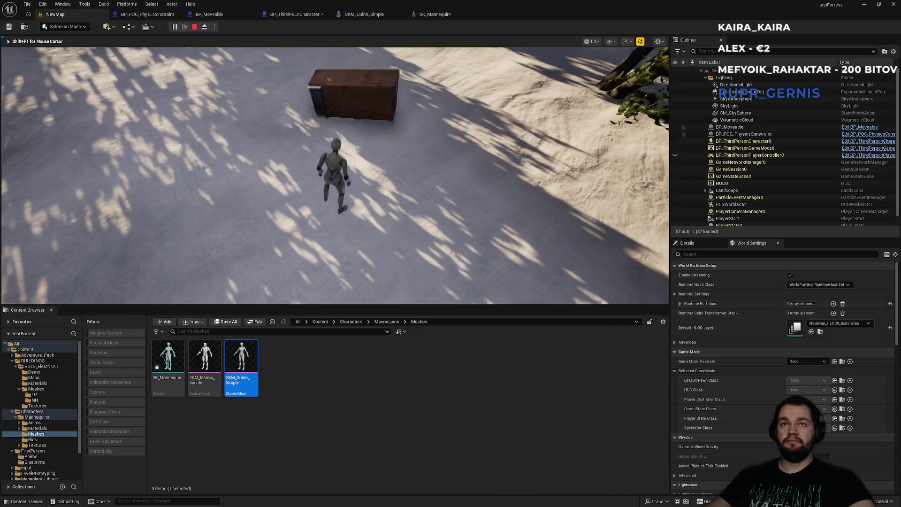
{"action": "key", "text": "shift+F1"}
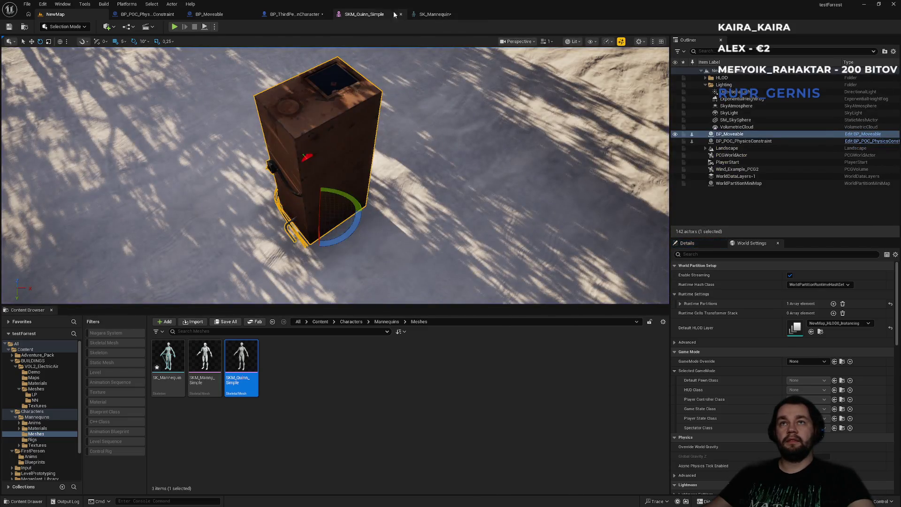
Check the skeleton and character event graph, then replay NewMap and run the character forward.
{"action": "left_click", "coordinate": [365, 14]}
{"action": "left_click", "coordinate": [294, 14]}
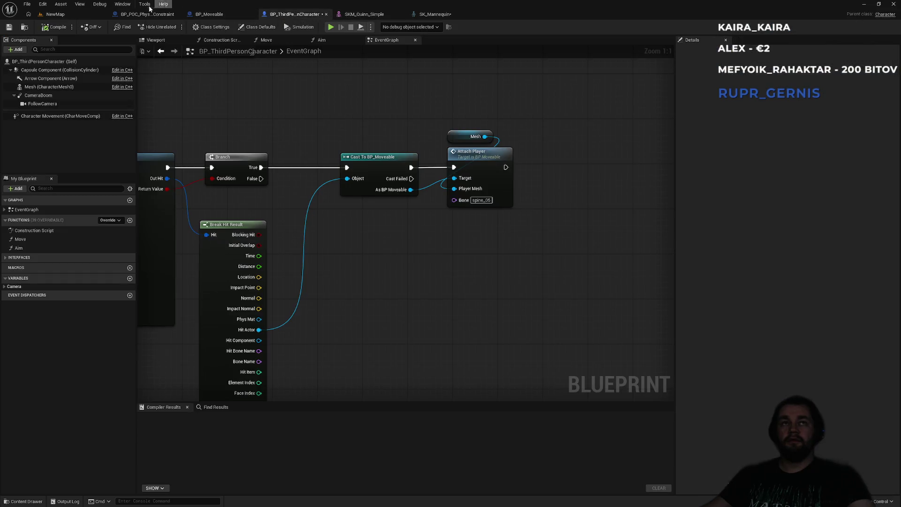
{"action": "left_click", "coordinate": [56, 15]}
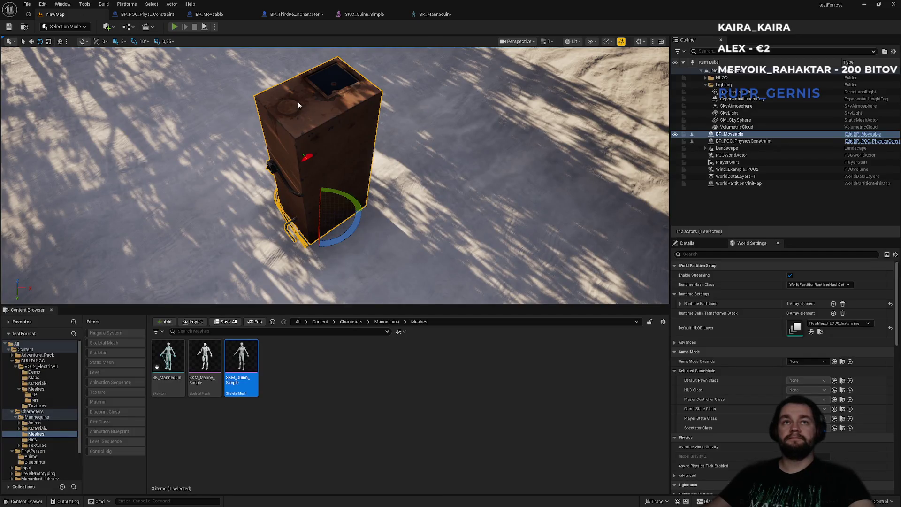
{"action": "key", "text": "alt+p"}
{"action": "key", "text": "w"}
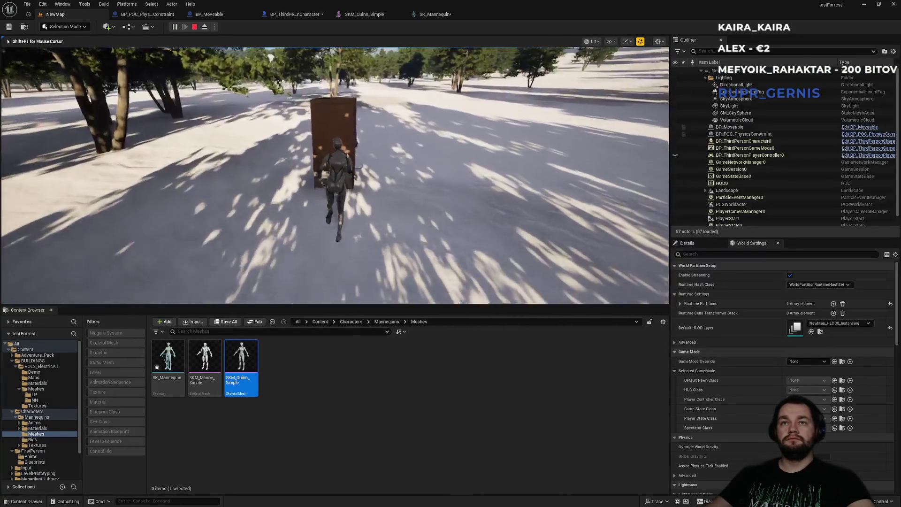
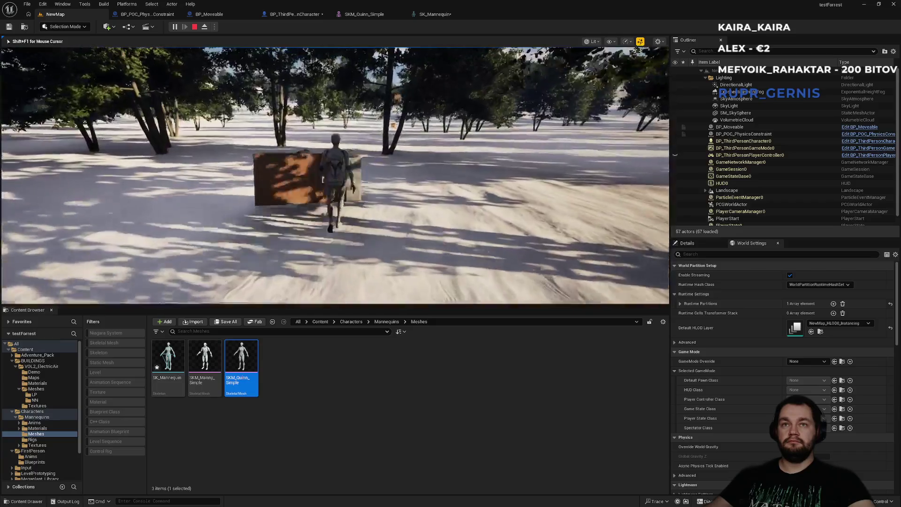
Stop the play test and open BP_Moveable's construction script.
{"action": "key", "text": "Escape"}
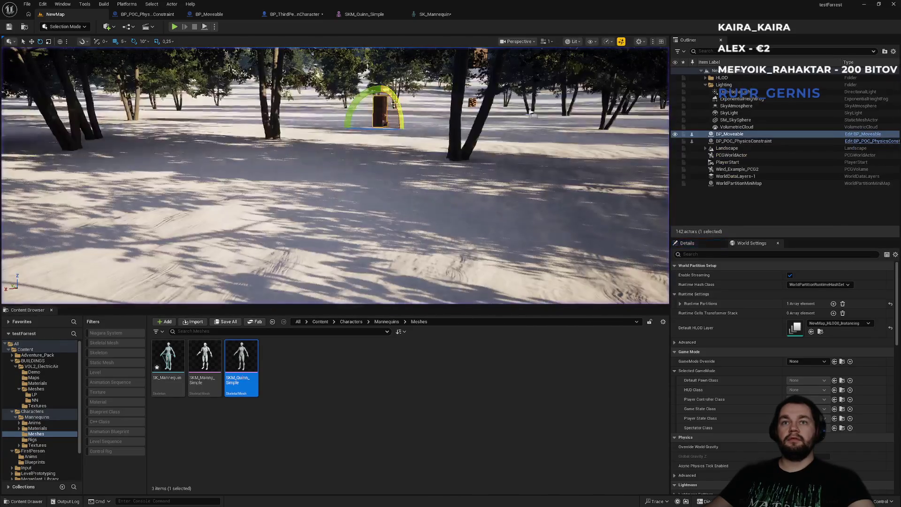
{"action": "left_click", "coordinate": [230, 17]}
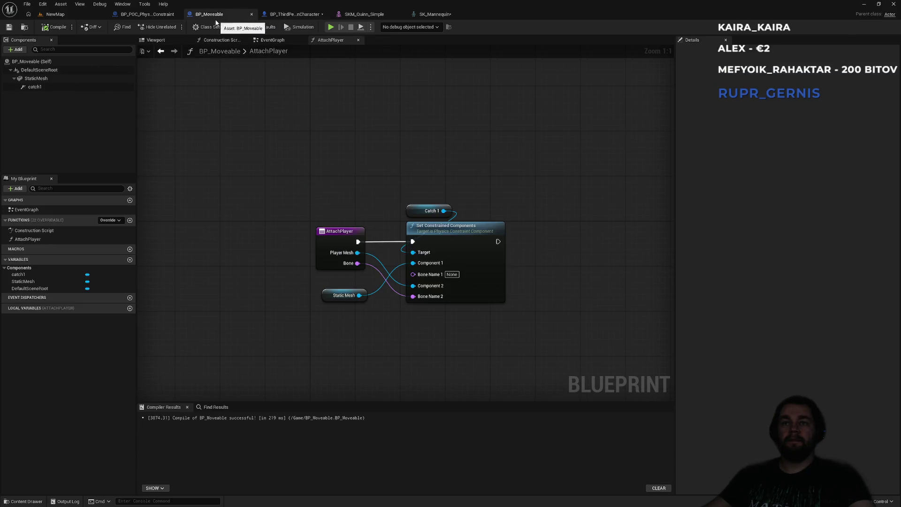
{"action": "left_click", "coordinate": [152, 17]}
{"action": "key", "text": "ctrl+Tab"}
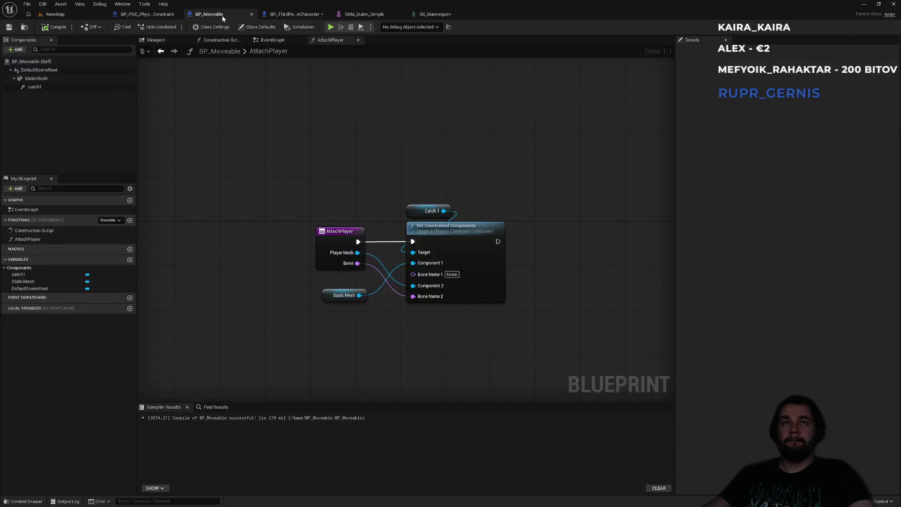
{"action": "left_click", "coordinate": [215, 40]}
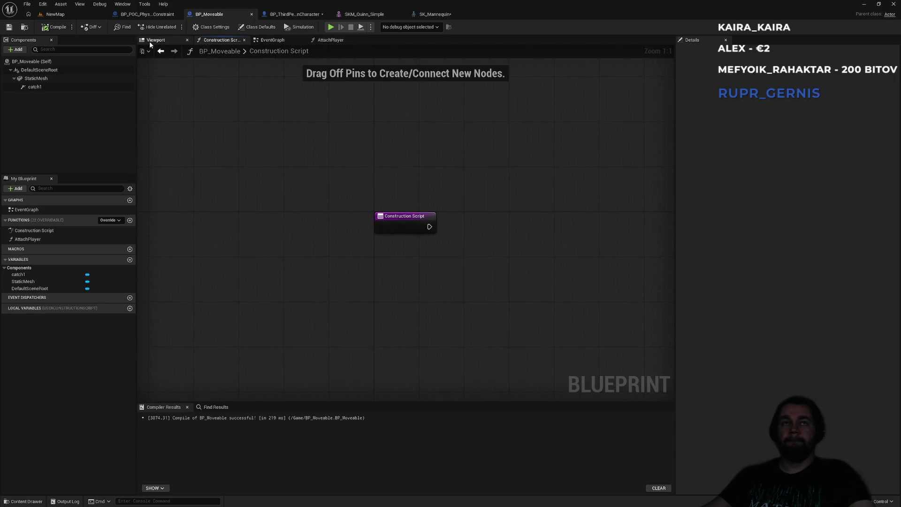
Select the catch1 constraint and expand its Linear Limits advanced settings.
{"action": "left_click", "coordinate": [34, 87]}
{"action": "scroll", "coordinate": [779, 378], "scroll_direction": "down", "scroll_amount": 3}
{"action": "scroll", "coordinate": [769, 376], "scroll_direction": "down", "scroll_amount": 5}
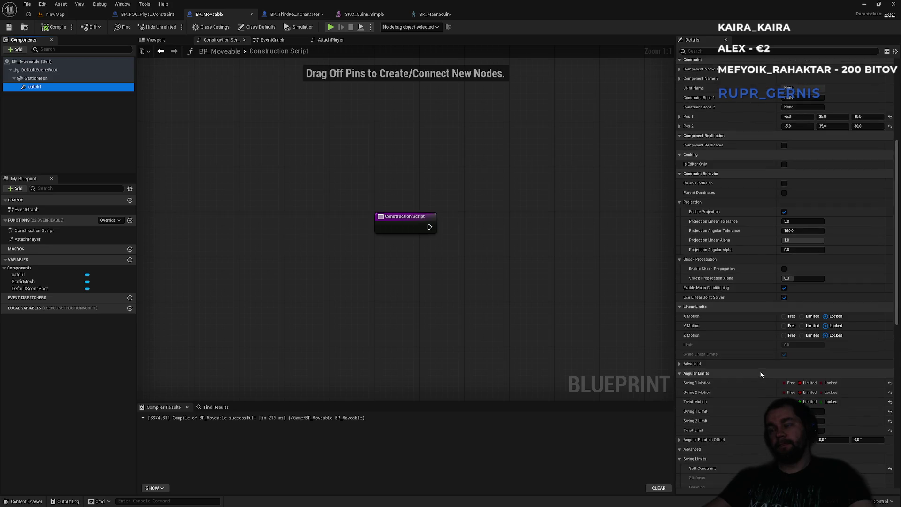
{"action": "scroll", "coordinate": [760, 375], "scroll_direction": "down", "scroll_amount": 2}
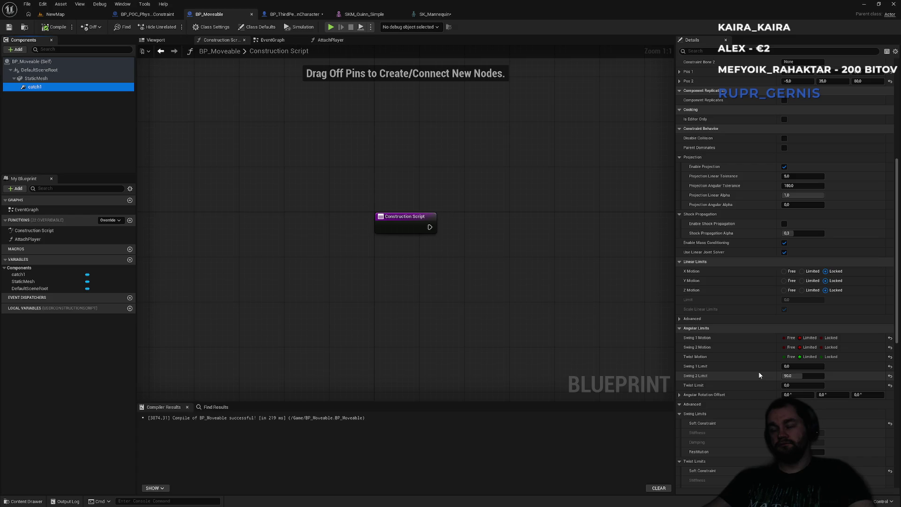
{"action": "scroll", "coordinate": [759, 376], "scroll_direction": "down", "scroll_amount": 2}
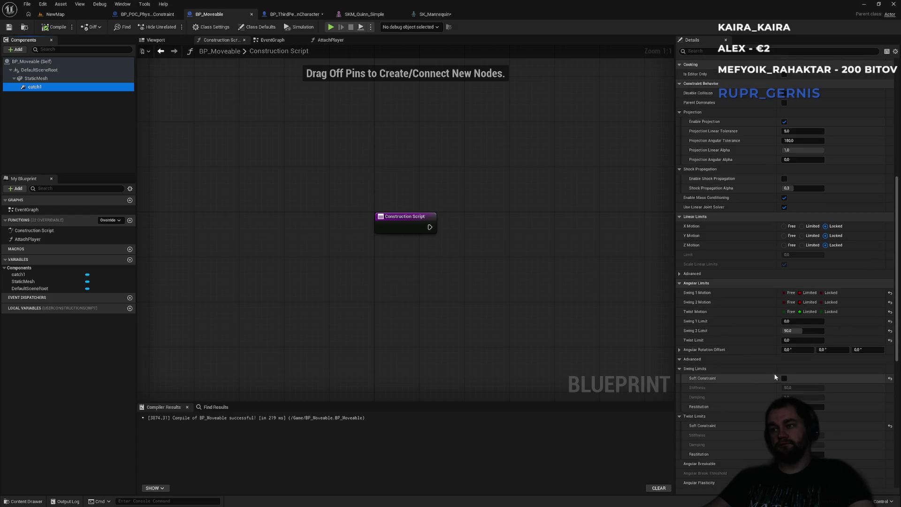
{"action": "scroll", "coordinate": [770, 386], "scroll_direction": "down", "scroll_amount": 2}
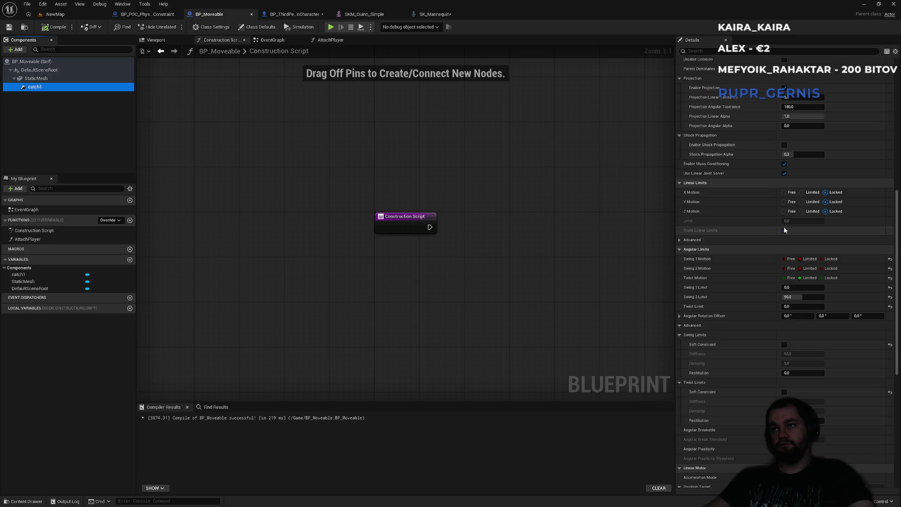
{"action": "left_click", "coordinate": [681, 240]}
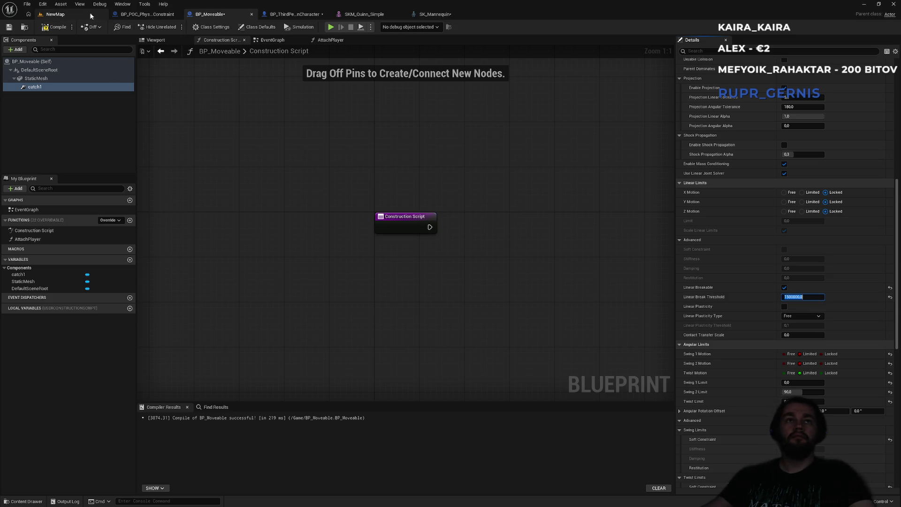
Playtest NewMap by running the character to the box and trying to grab it, then stop with Esc.
{"action": "left_click", "coordinate": [54, 14]}
{"action": "key", "text": "alt+p"}
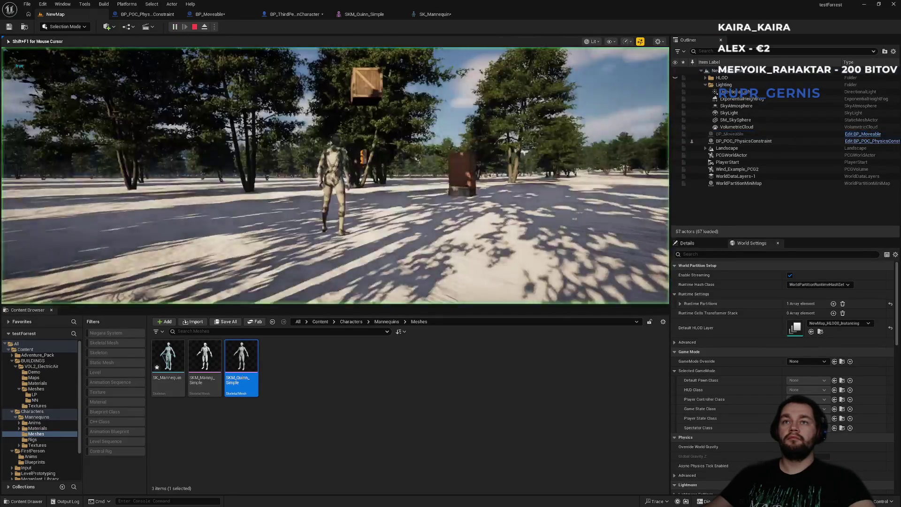
{"action": "key", "text": "w"}
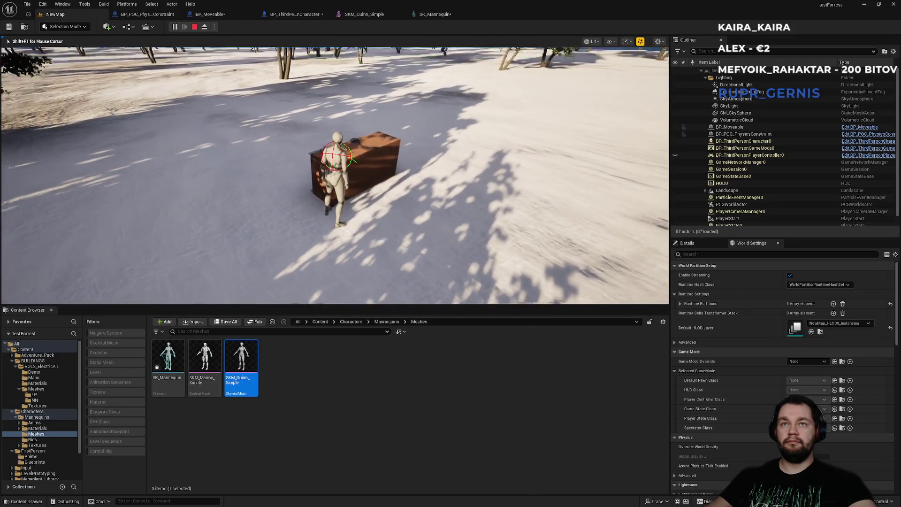
{"action": "key", "text": "s"}
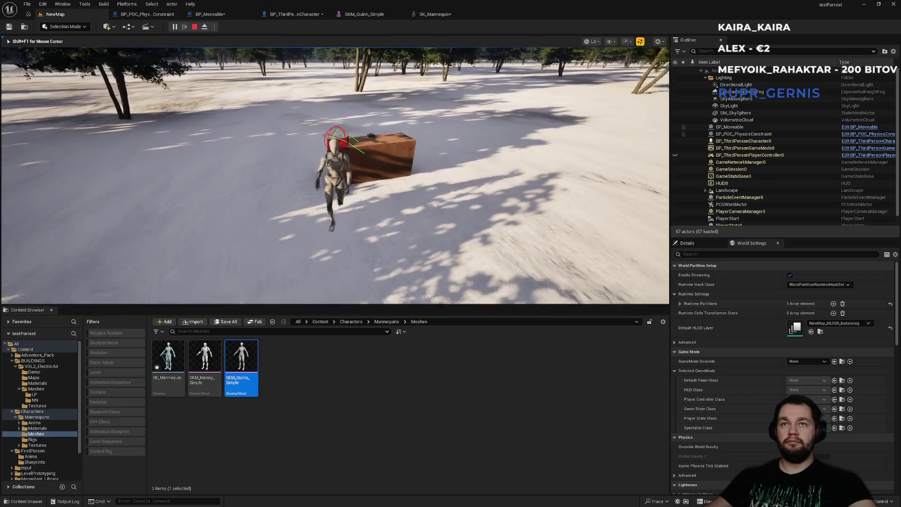
{"action": "key", "text": "s"}
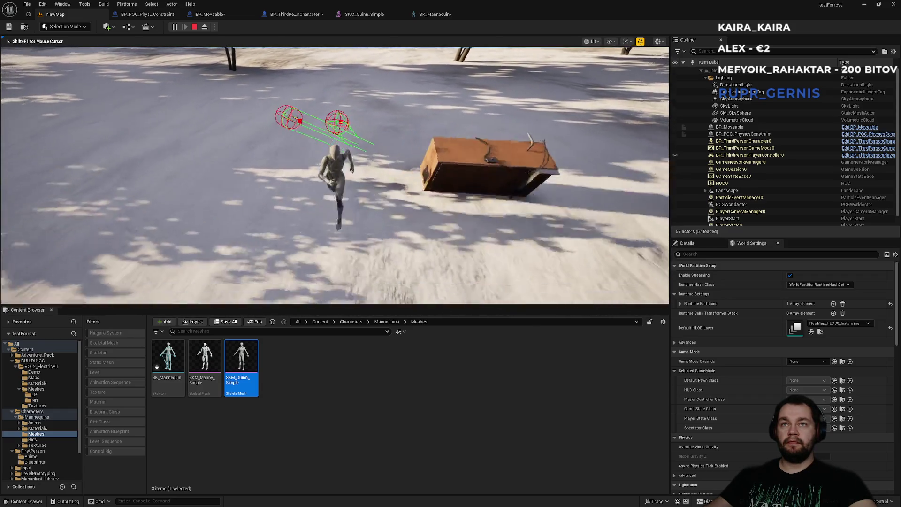
{"action": "key", "text": "w"}
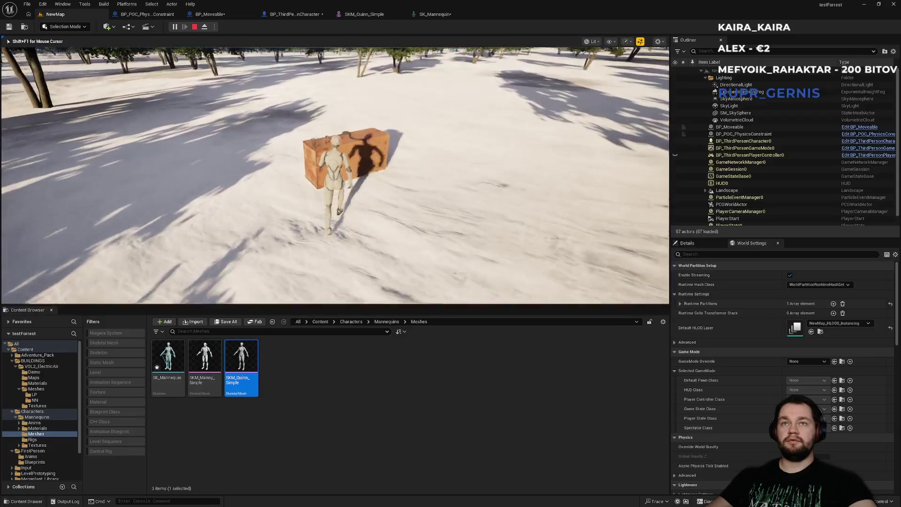
{"action": "key", "text": "w"}
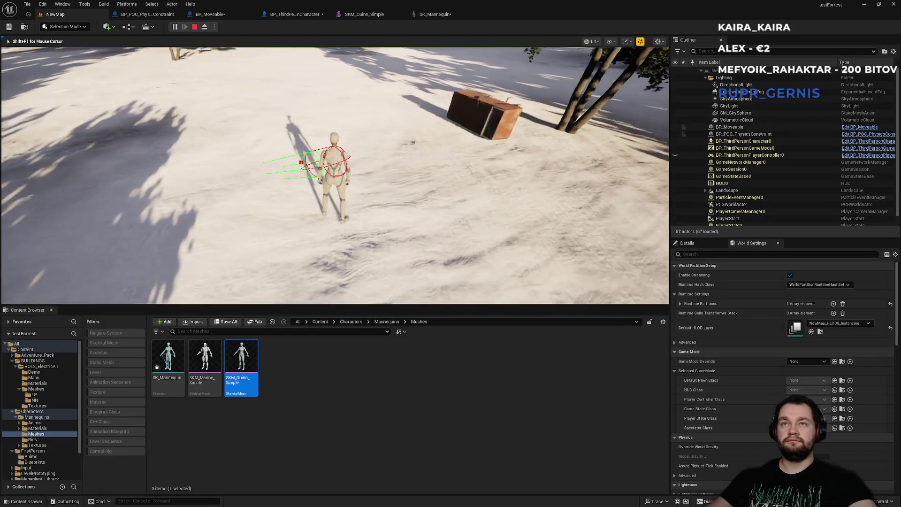
{"action": "key", "text": "w"}
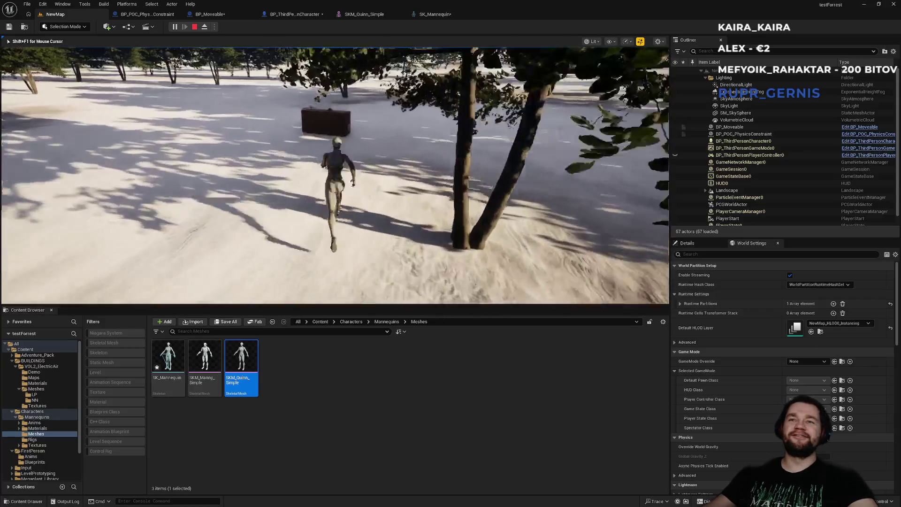
{"action": "key", "text": "w"}
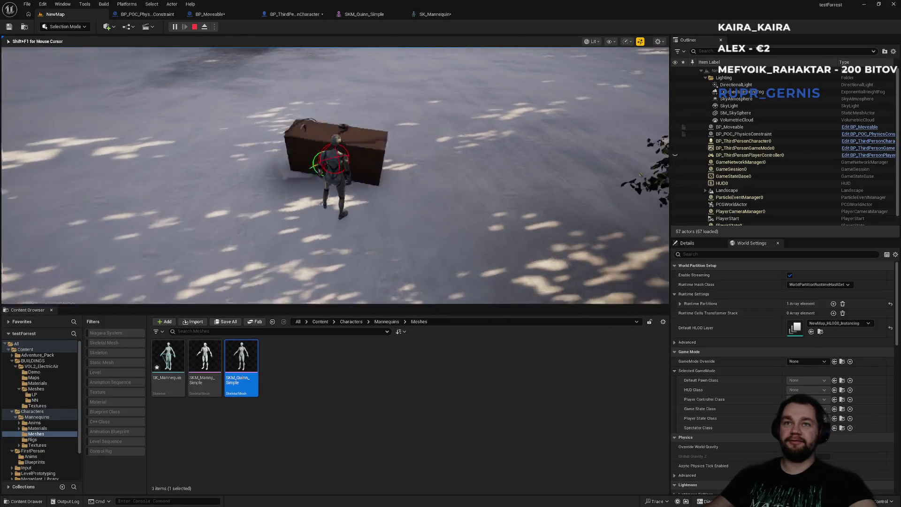
{"action": "key", "text": "w"}
{"action": "key", "text": "Escape"}
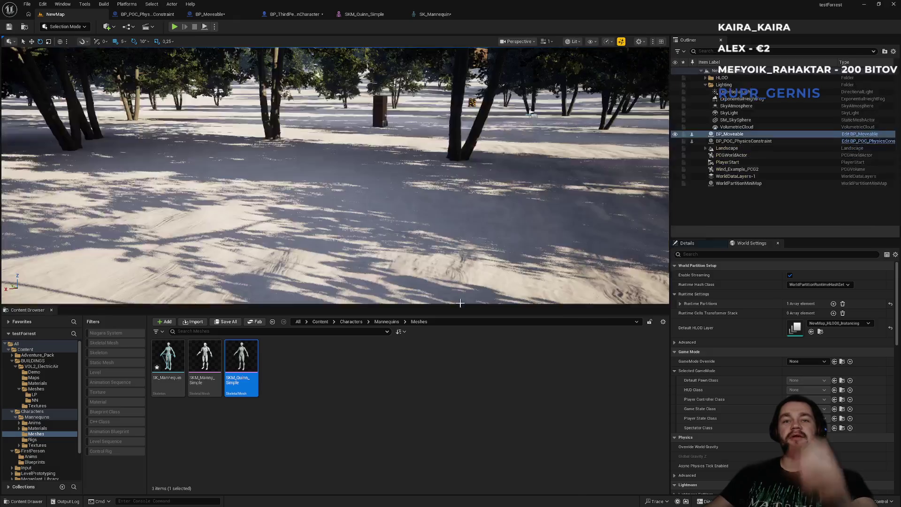
{"action": "left_click", "coordinate": [300, 14]}
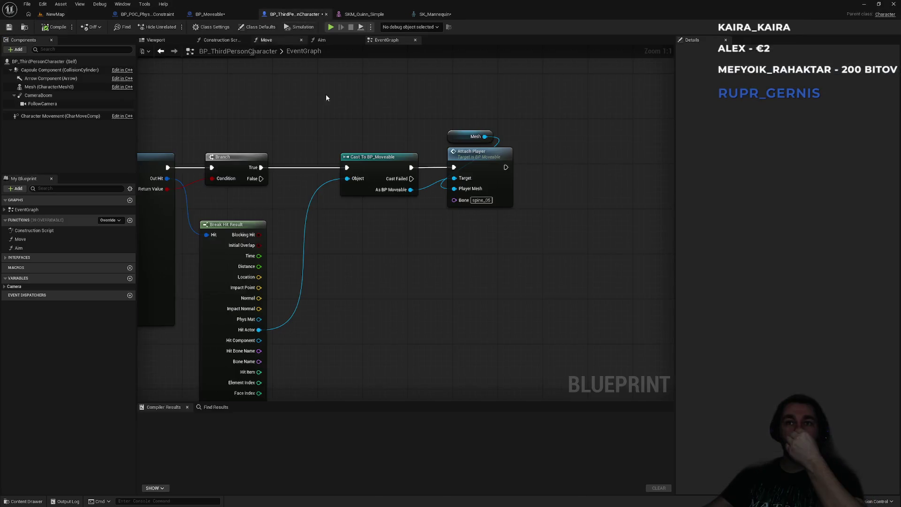
{"action": "scroll", "coordinate": [399, 320], "scroll_direction": "down", "scroll_amount": 2}
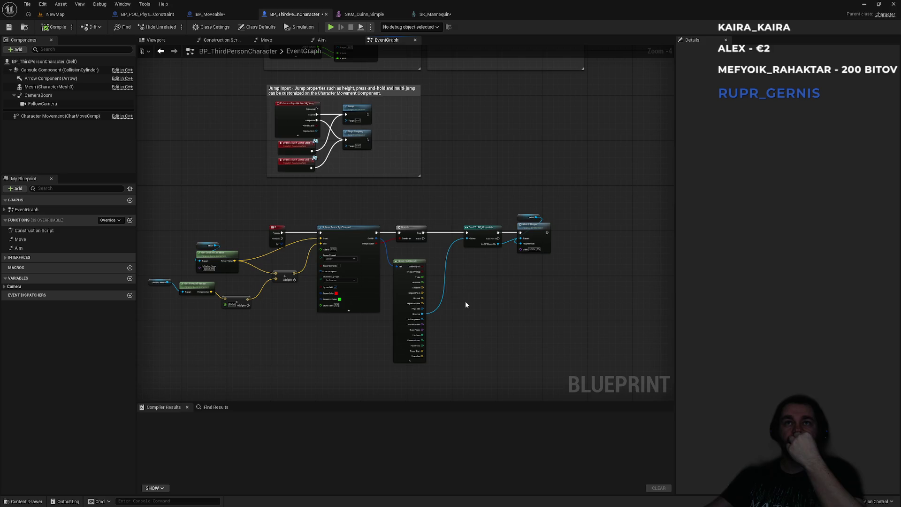
{"action": "left_click", "coordinate": [87, 14]}
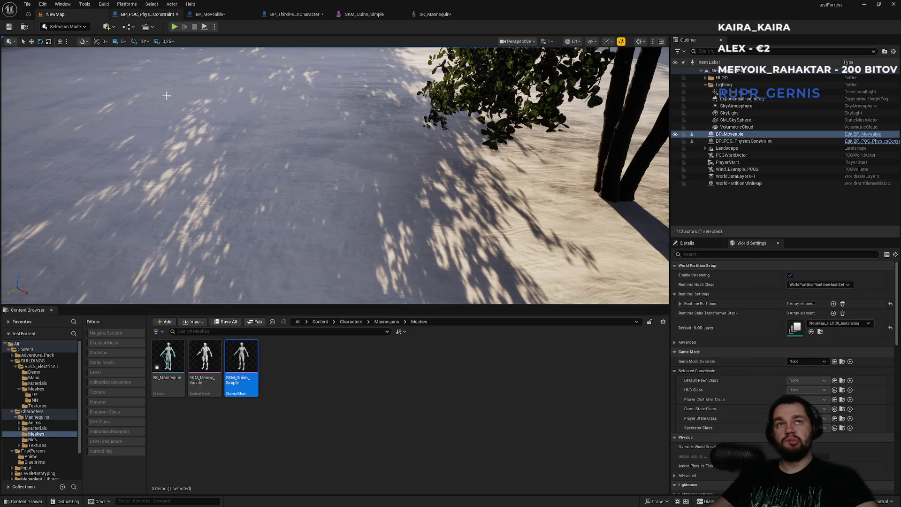
Browse the Content Browser to Characters/FirstPerson/Blueprints and select BP_FirstPersonCharacter.
{"action": "left_click", "coordinate": [340, 373]}
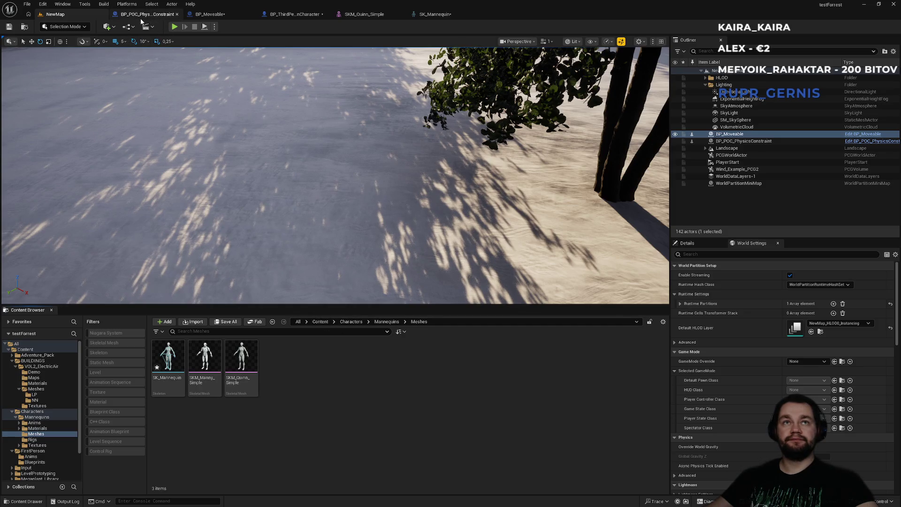
{"action": "left_click", "coordinate": [141, 17]}
{"action": "left_click", "coordinate": [84, 13]}
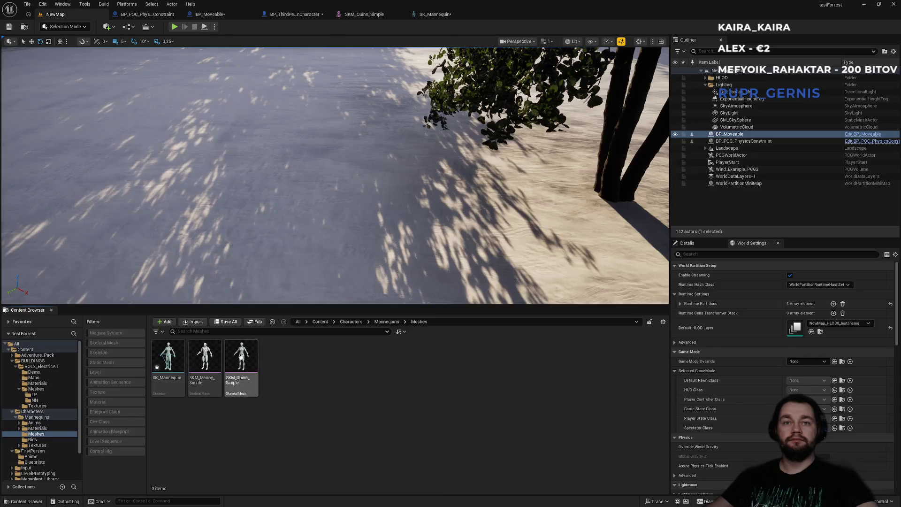
{"action": "left_click", "coordinate": [319, 322]}
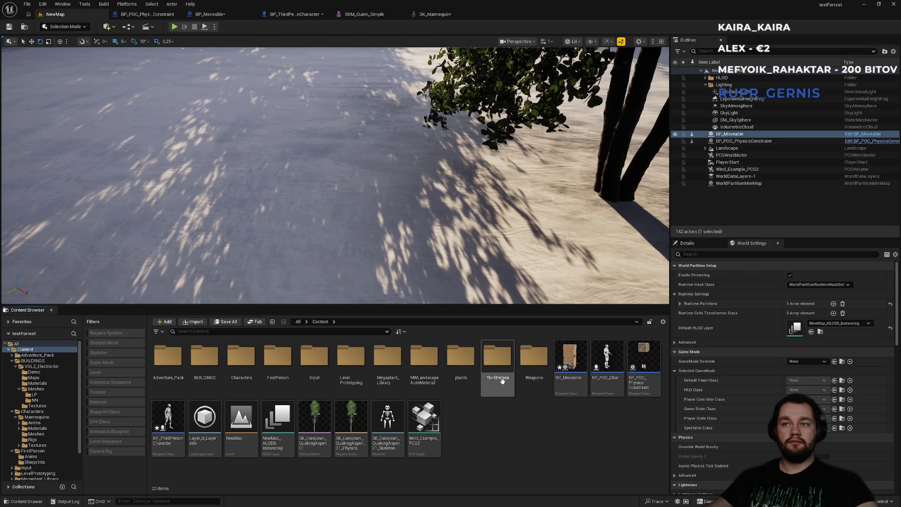
{"action": "left_click", "coordinate": [241, 379]}
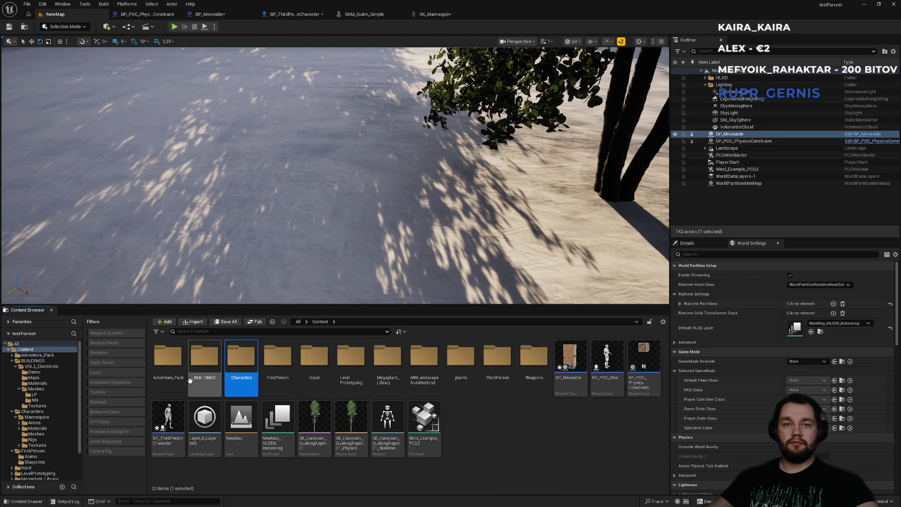
{"action": "double_click", "coordinate": [278, 364]}
{"action": "double_click", "coordinate": [204, 359]}
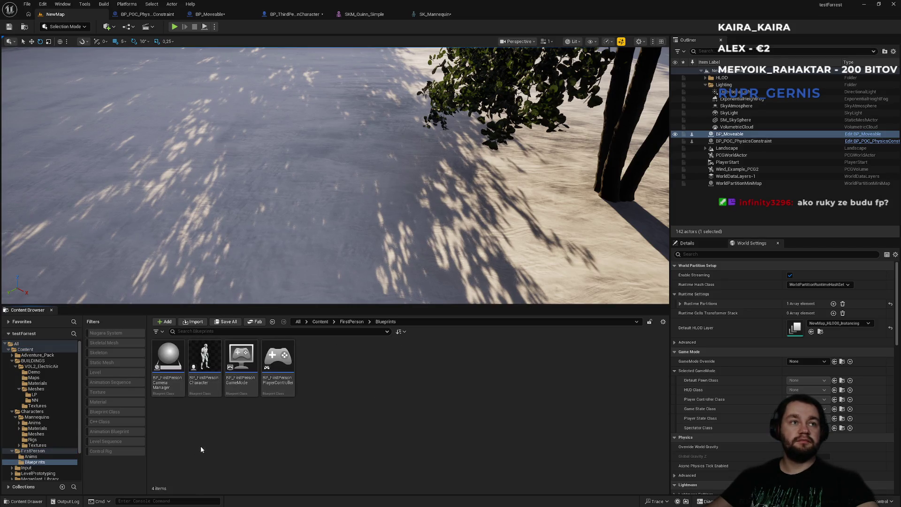
{"action": "left_click", "coordinate": [205, 378]}
Move BP_FirstPersonCharacter into the top-level Content folder.
{"action": "left_click", "coordinate": [12, 361]}
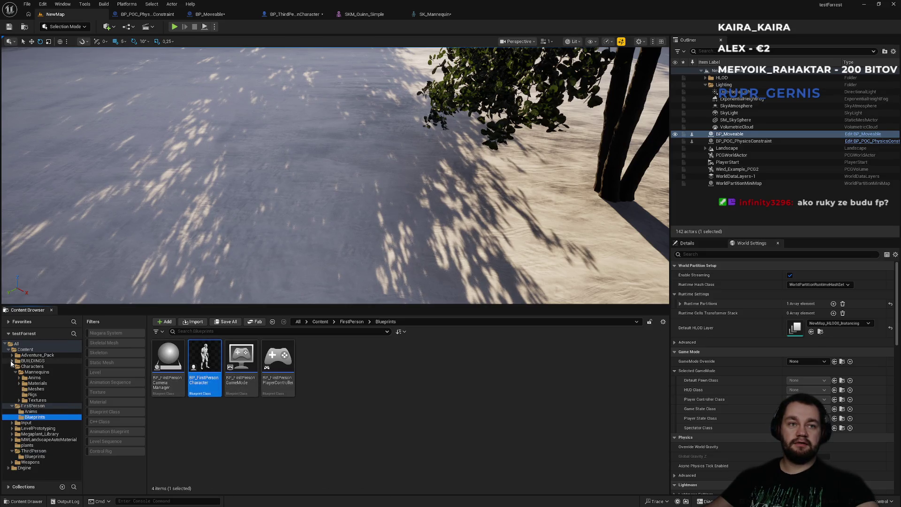
{"action": "left_click", "coordinate": [12, 366]}
{"action": "left_click", "coordinate": [12, 372]}
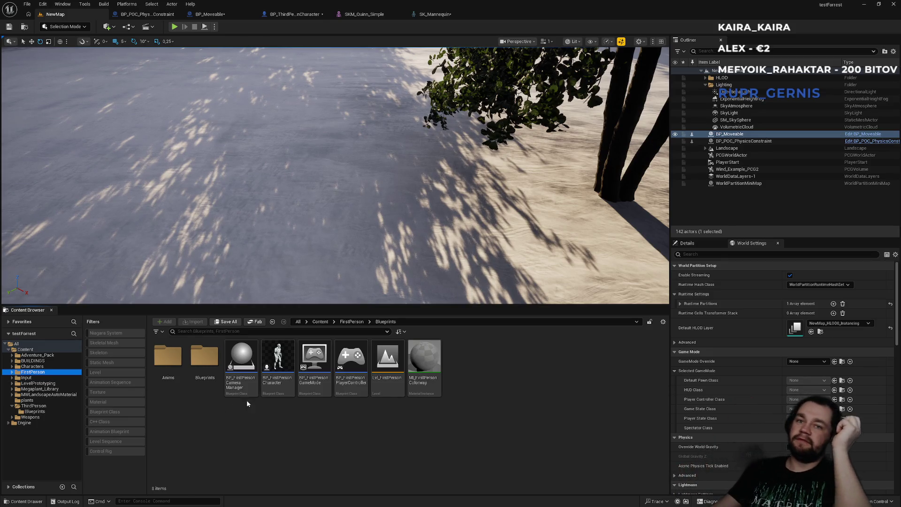
{"action": "mouse_move", "coordinate": [262, 391]}
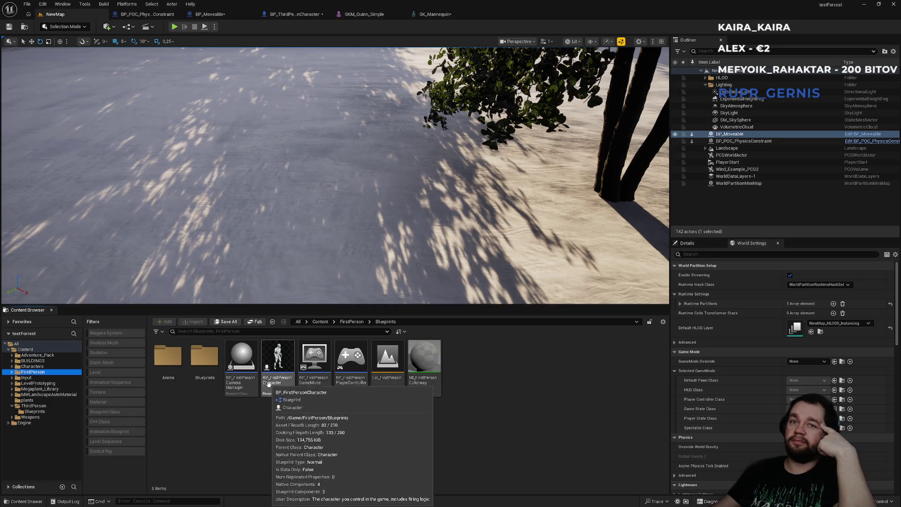
{"action": "mouse_move", "coordinate": [274, 378]}
{"action": "left_mouse_down"}
{"action": "mouse_move", "coordinate": [101, 381]}
{"action": "mouse_move", "coordinate": [24, 354]}
{"action": "left_mouse_up"}
{"action": "left_click", "coordinate": [45, 367]}
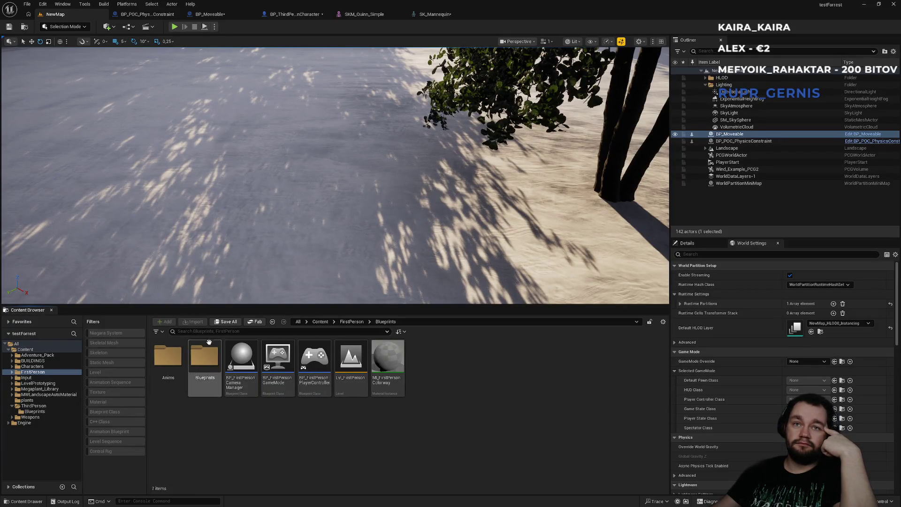
Return to the Content folder, save all assets, and select BP_FirstPersonCharacter.
{"action": "left_click", "coordinate": [352, 322]}
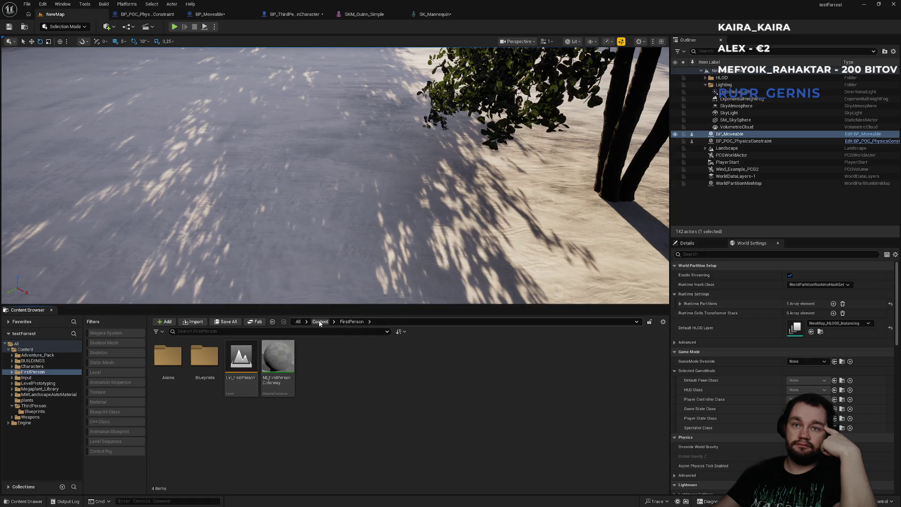
{"action": "left_click", "coordinate": [320, 322]}
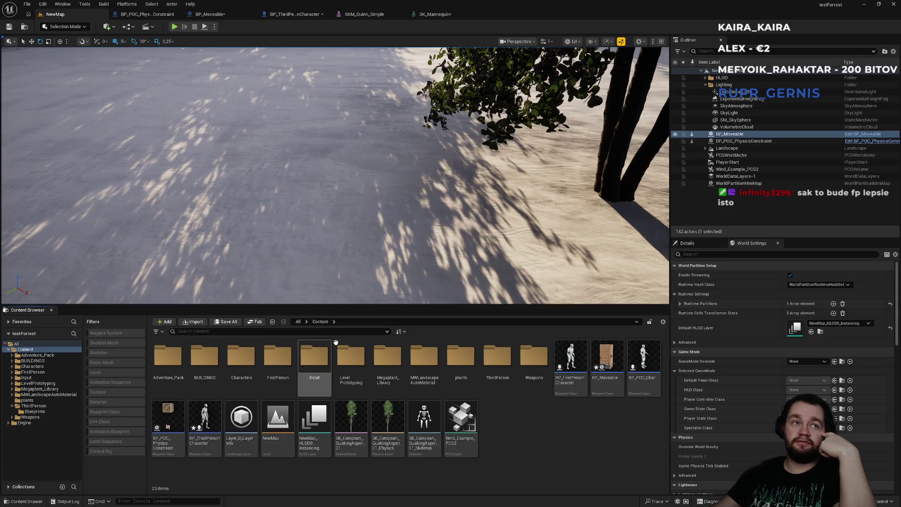
{"action": "key", "text": "ctrl+shift+s"}
{"action": "left_click", "coordinate": [566, 378]}
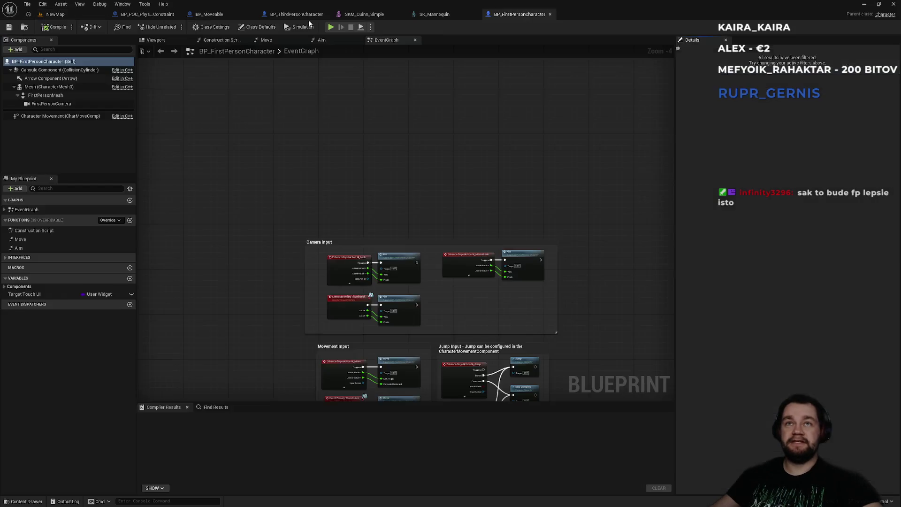
Copy the grab node network and paste it into BP_FirstPersonCharacter's EventGraph.
{"action": "left_click", "coordinate": [297, 14]}
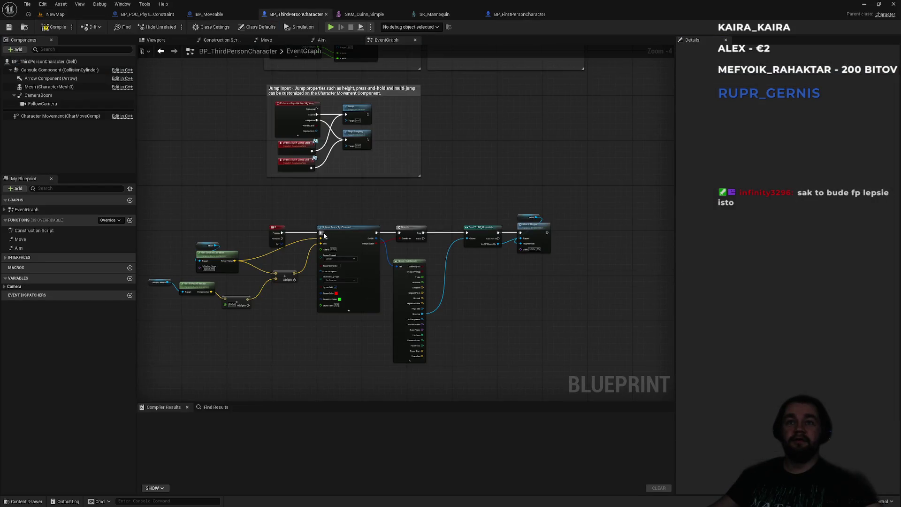
{"action": "left_click_drag", "start_coordinate": [186, 225], "coordinate": [535, 339]}
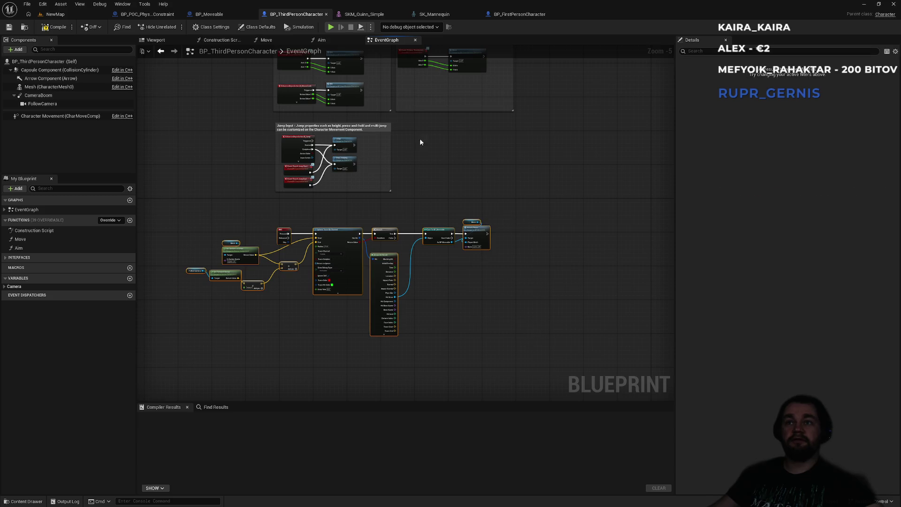
{"action": "left_click", "coordinate": [535, 14]}
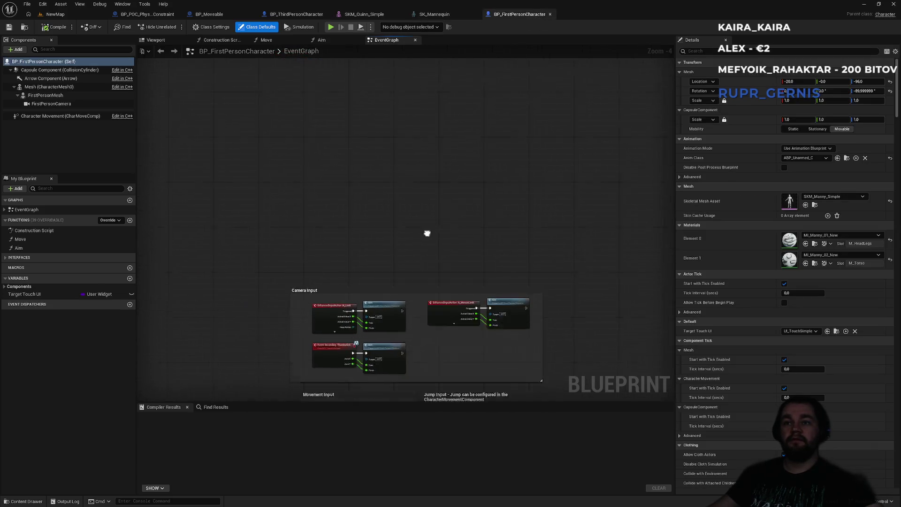
{"action": "key", "text": "ctrl+v"}
{"action": "left_click", "coordinate": [418, 115]}
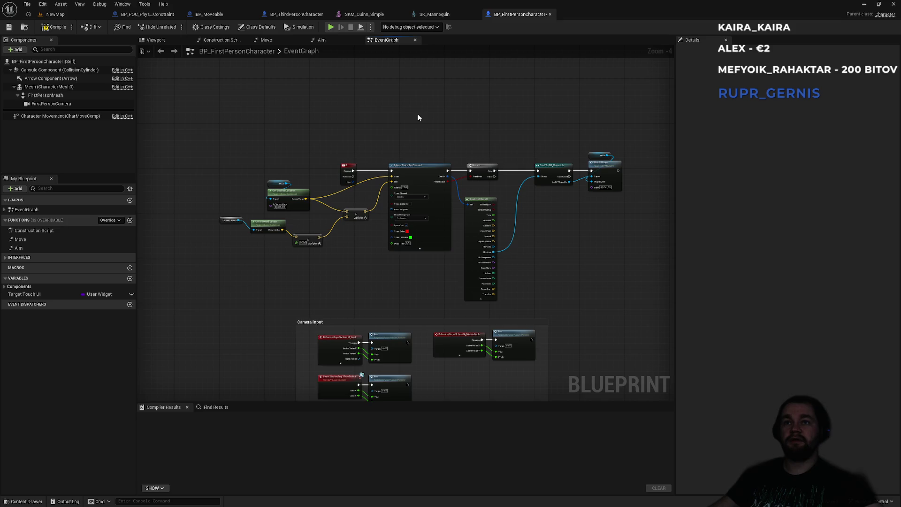
Replace the broken Follow Camera node with FirstPersonCamera and recompile cleanly.
{"action": "left_click", "coordinate": [41, 28]}
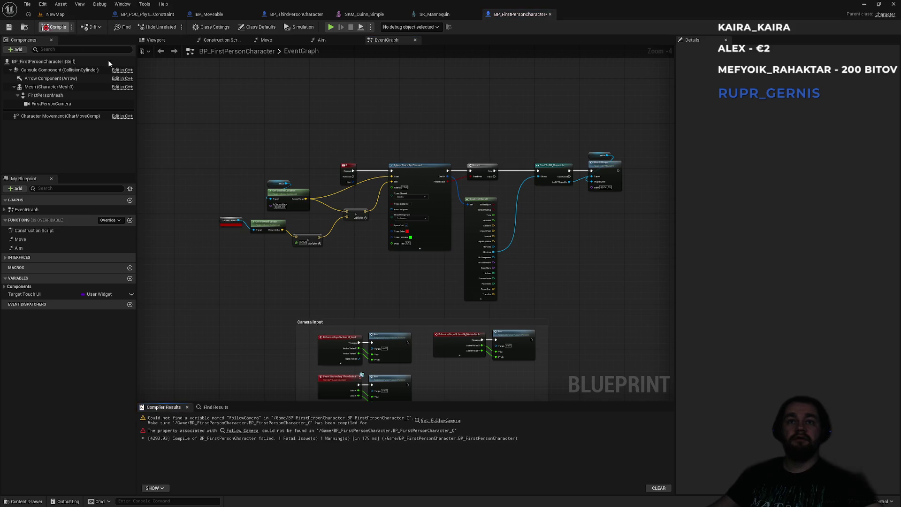
{"action": "left_click", "coordinate": [261, 244]}
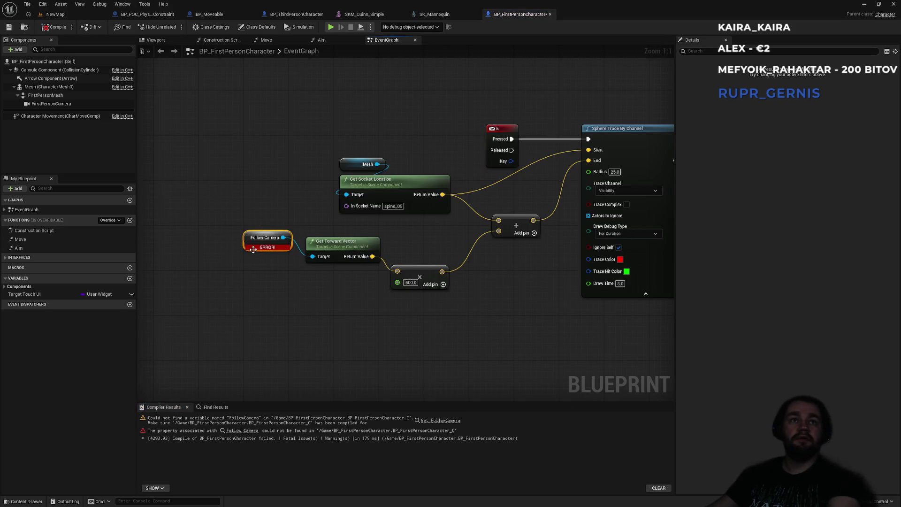
{"action": "key", "text": "Delete"}
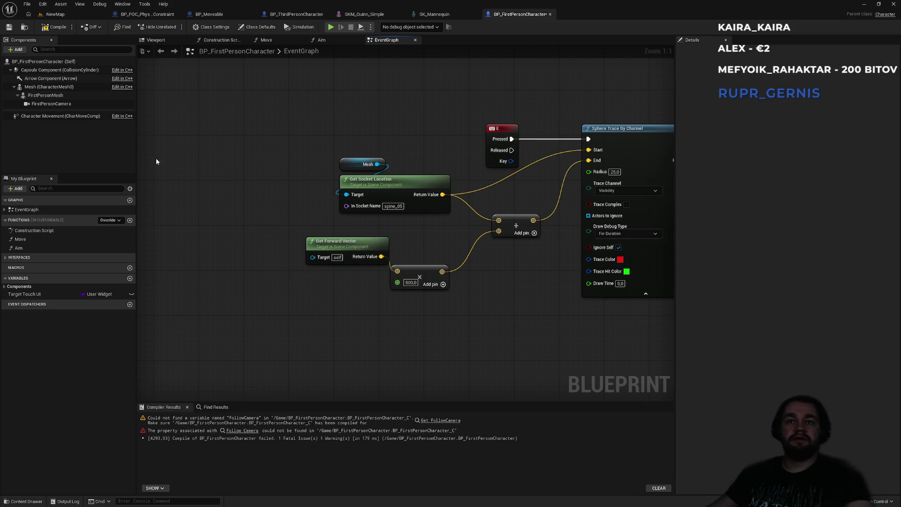
{"action": "left_click_drag", "start_coordinate": [51, 103], "coordinate": [312, 257]}
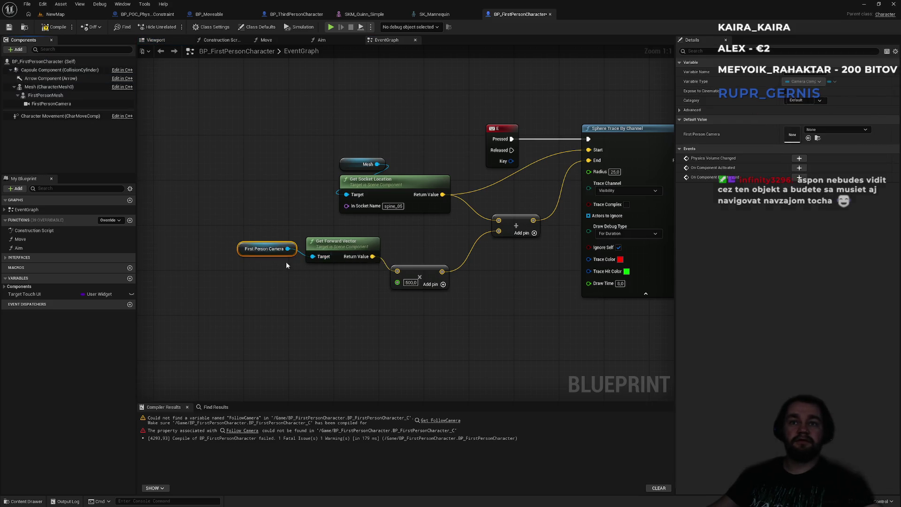
{"action": "left_click", "coordinate": [247, 193]}
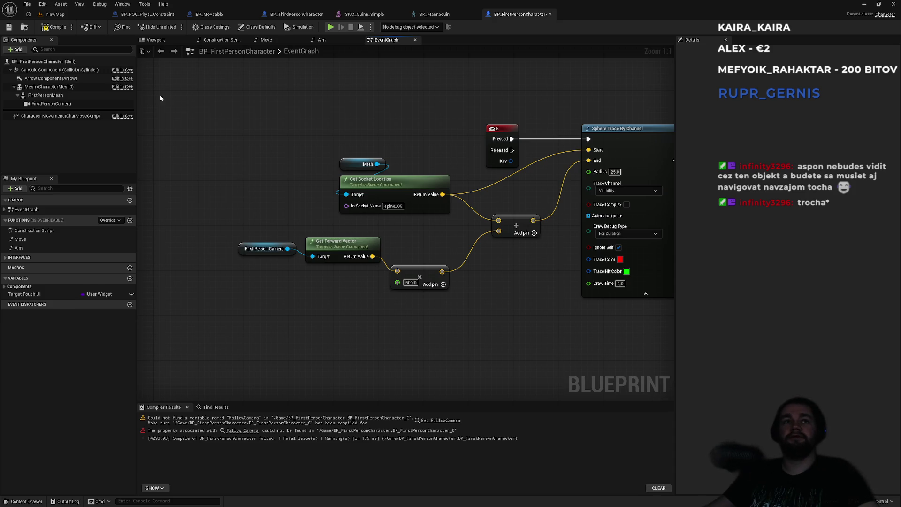
{"action": "left_click", "coordinate": [52, 28]}
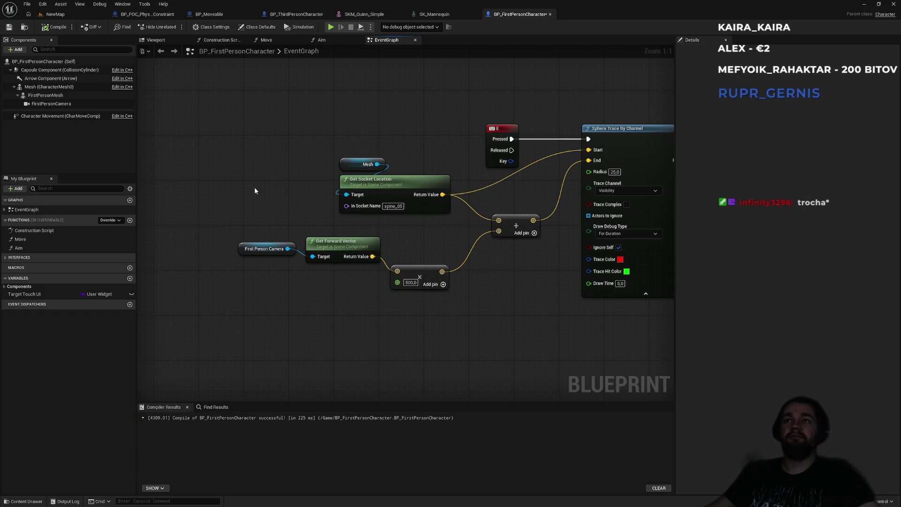
Review the Branch and Break Hit Result nodes, then return to the level editor.
{"action": "left_click", "coordinate": [85, 17]}
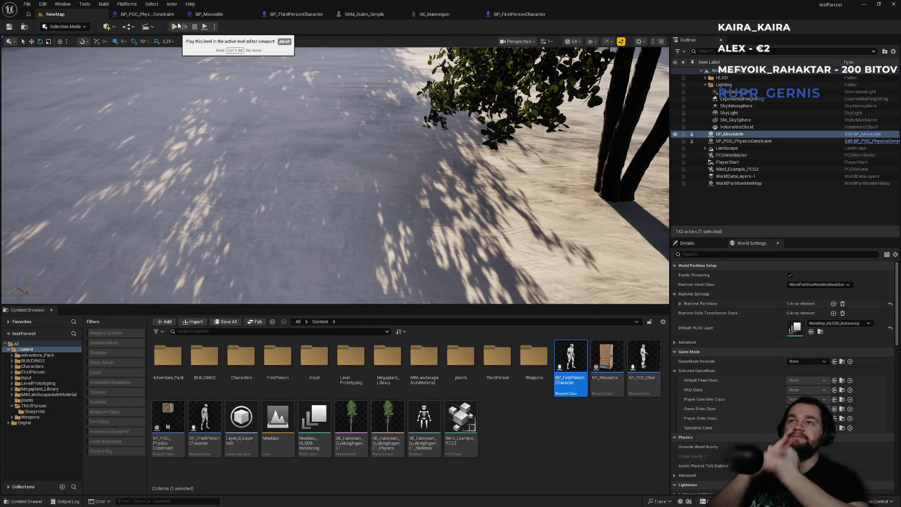
{"action": "left_click", "coordinate": [519, 15]}
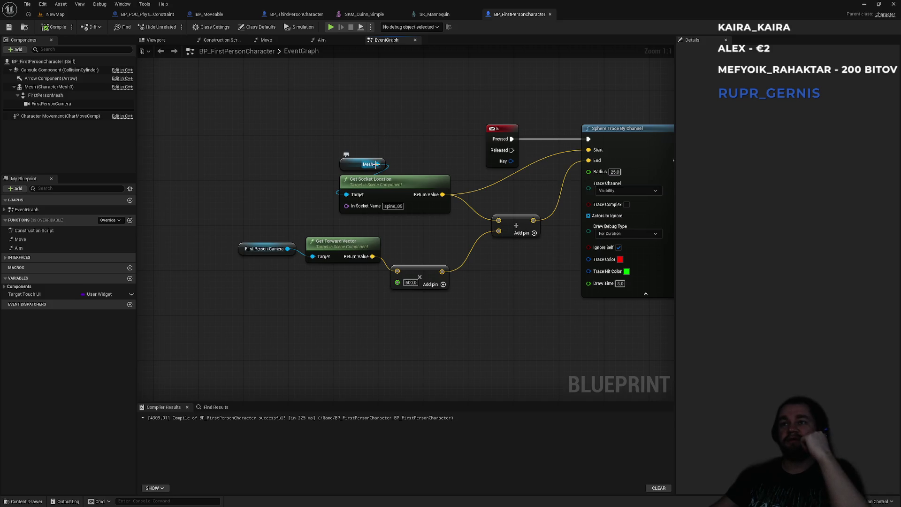
{"action": "mouse_move", "coordinate": [403, 125]}
{"action": "left_mouse_down"}
{"action": "mouse_move", "coordinate": [217, 145]}
{"action": "mouse_move", "coordinate": [279, 150]}
{"action": "left_mouse_up"}
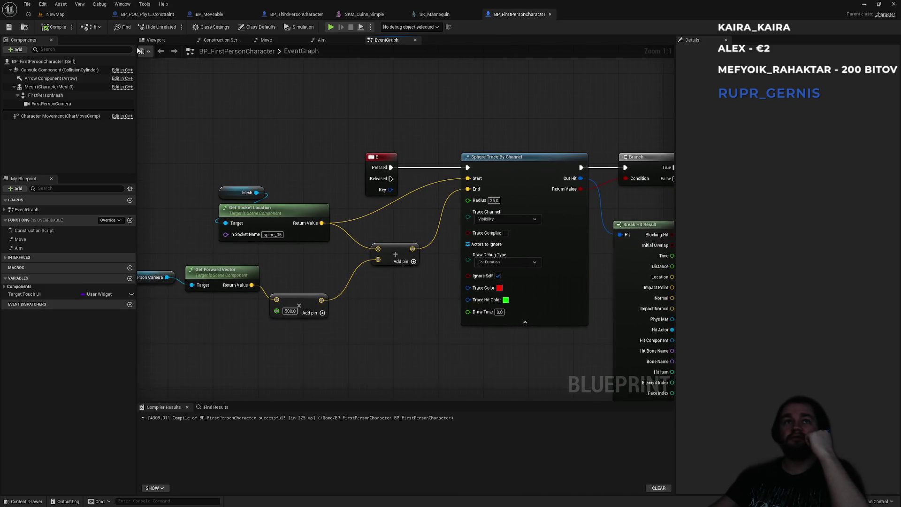
{"action": "left_click", "coordinate": [55, 14]}
{"action": "left_click", "coordinate": [43, 4]}
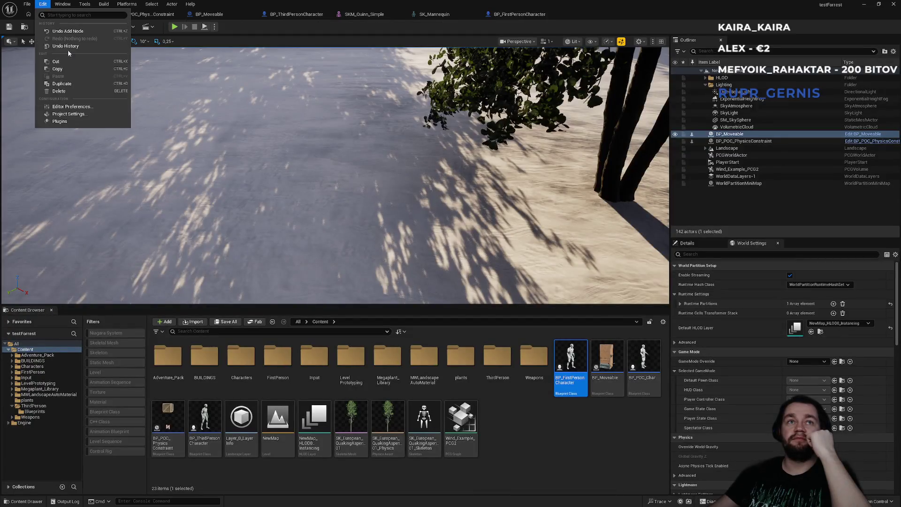
Set the project's Default GameMode to BP_FirstPersonGameMode and start playing the level.
{"action": "left_click", "coordinate": [71, 117]}
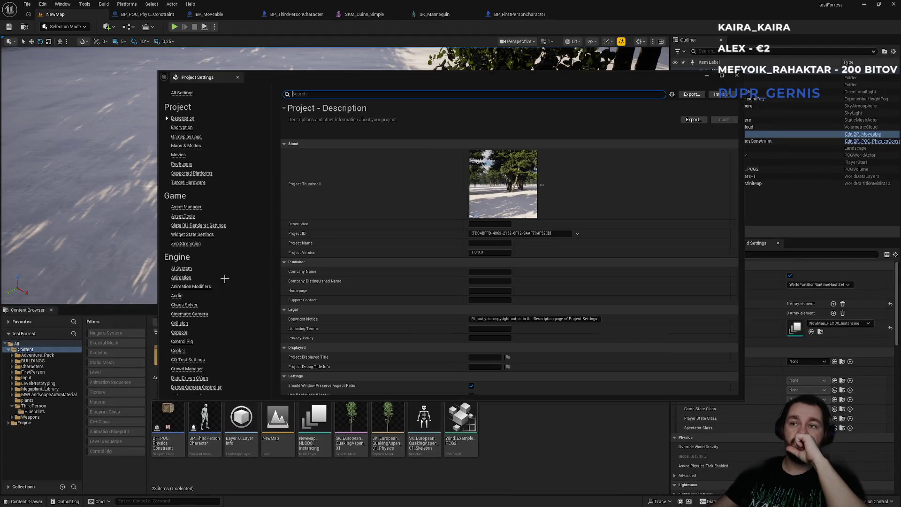
{"action": "type", "text": "mode"}
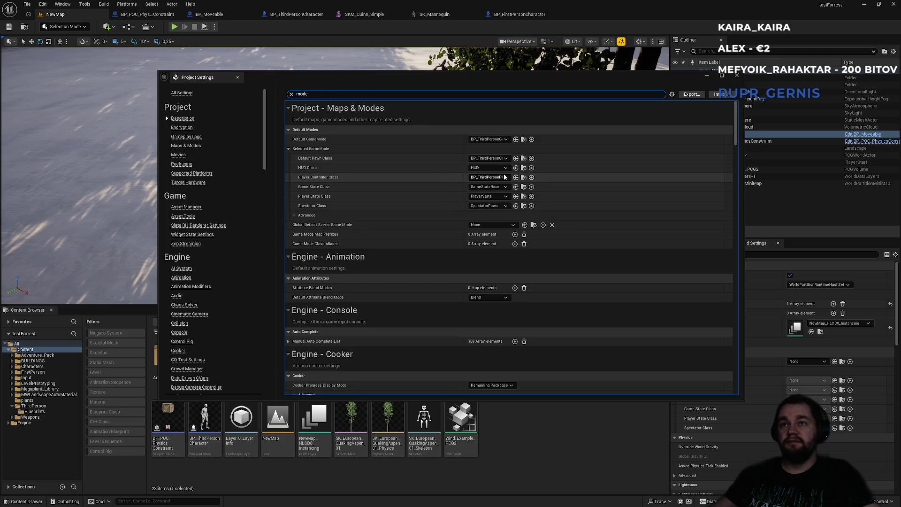
{"action": "left_click", "coordinate": [495, 178]}
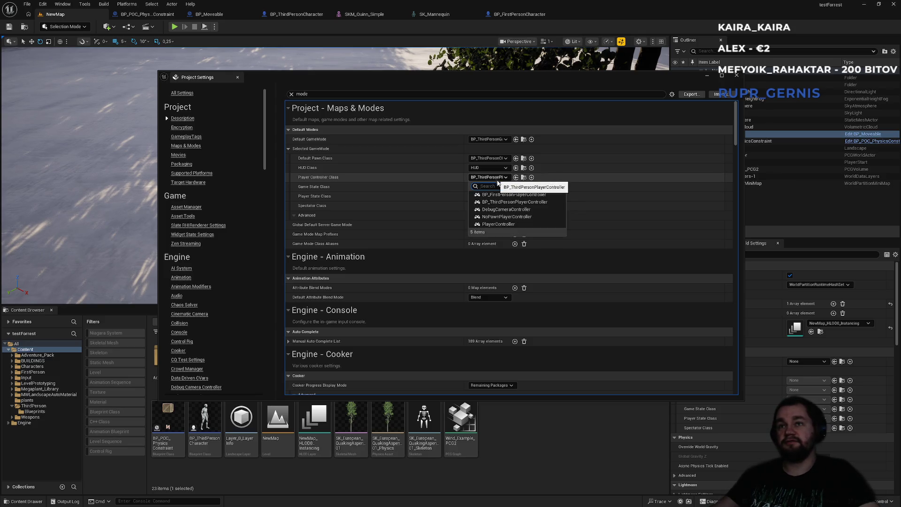
{"action": "left_click", "coordinate": [495, 139]}
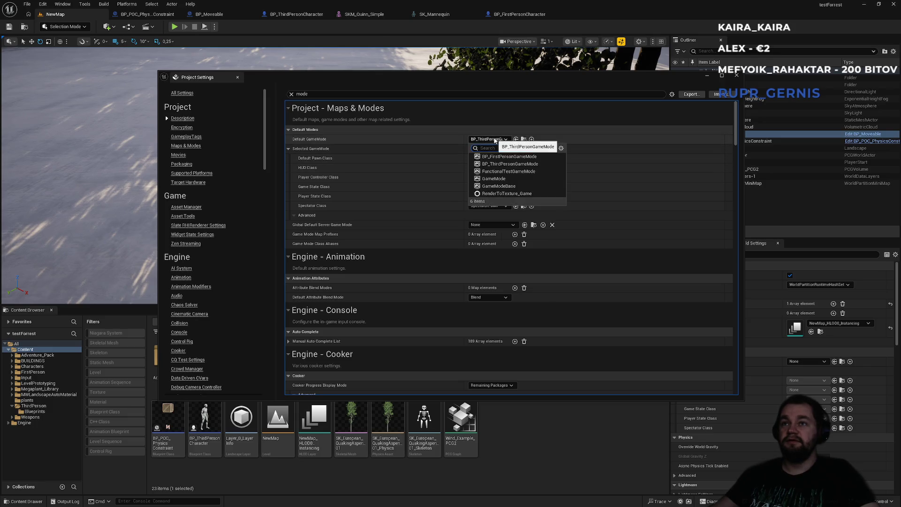
{"action": "left_click", "coordinate": [504, 157]}
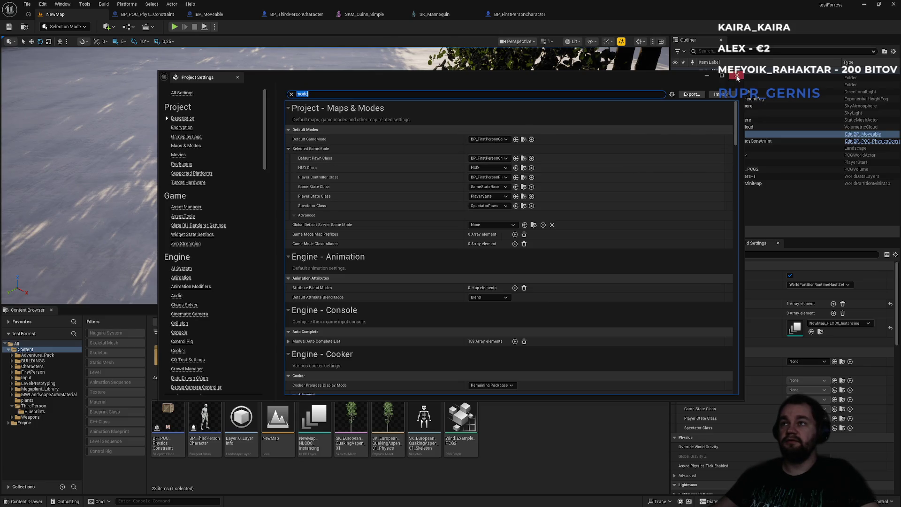
{"action": "left_click", "coordinate": [737, 76]}
{"action": "left_click", "coordinate": [174, 27]}
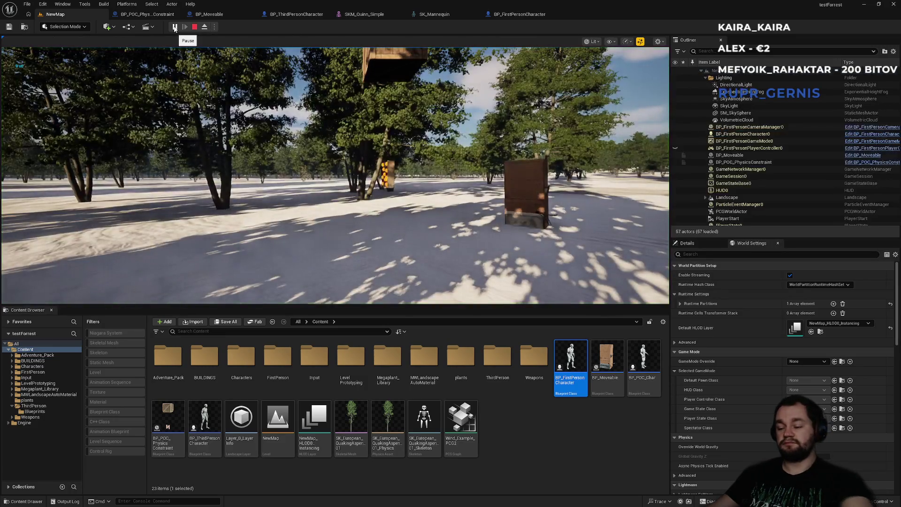
Play fullscreen in first person, circling the brown box and tracing it from several sides.
{"action": "left_click", "coordinate": [265, 107]}
{"action": "key", "text": "w"}
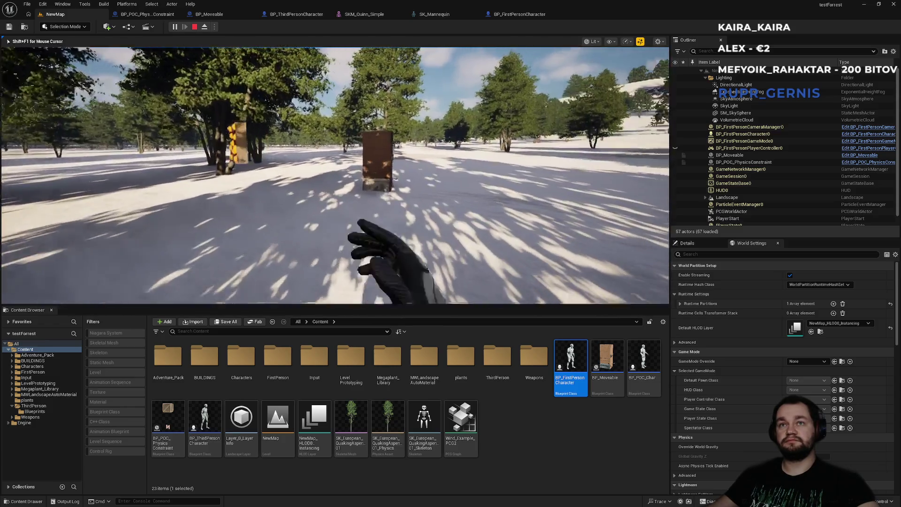
{"action": "key", "text": "F11"}
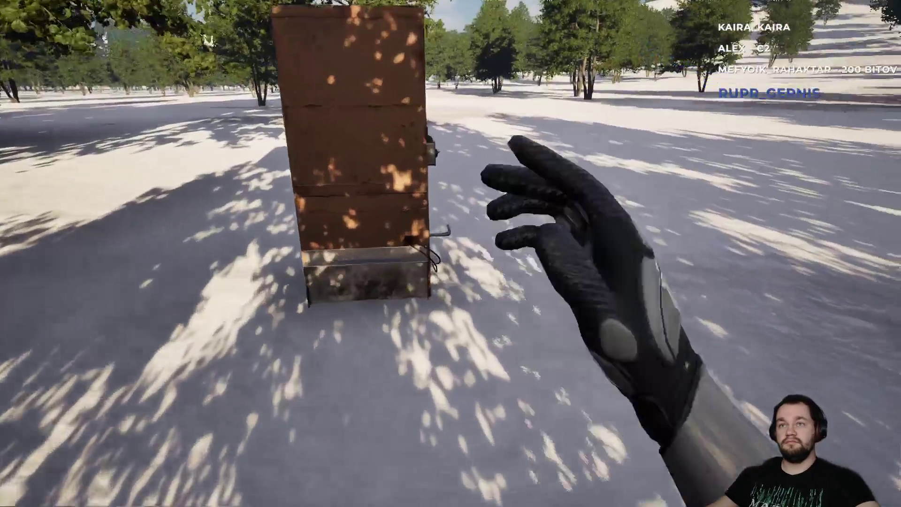
{"action": "key", "text": "s"}
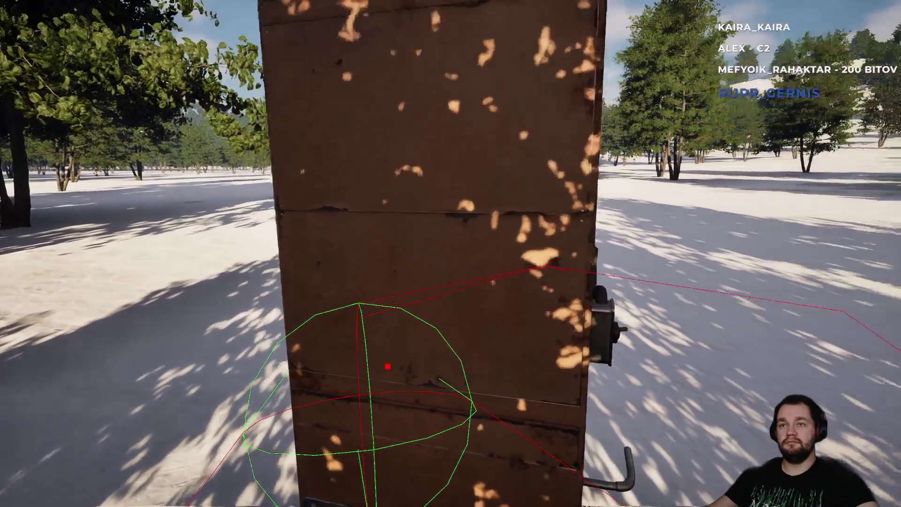
{"action": "key", "text": "d"}
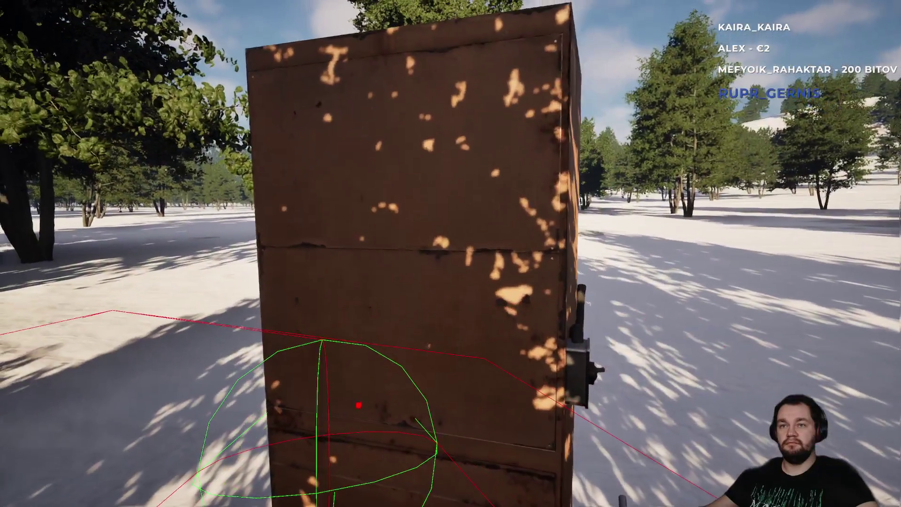
{"action": "key", "text": "a"}
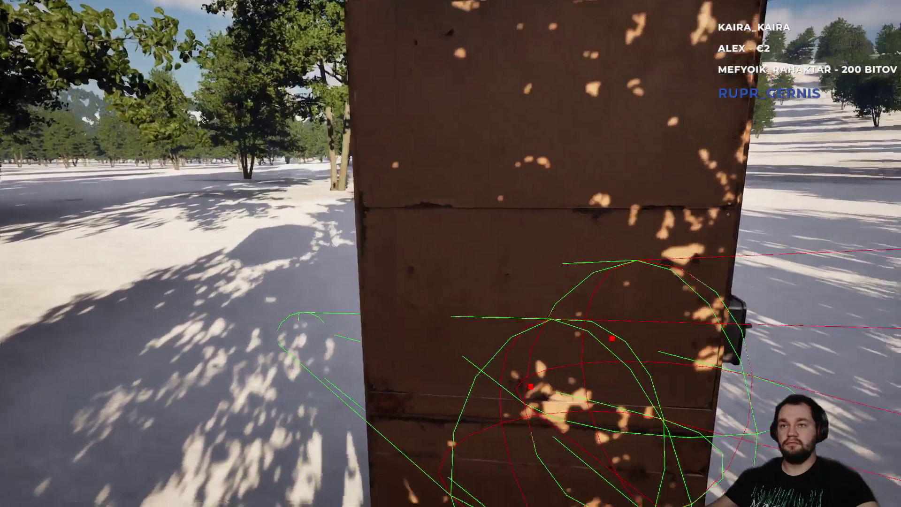
{"action": "key", "text": "s"}
{"action": "key", "text": "a"}
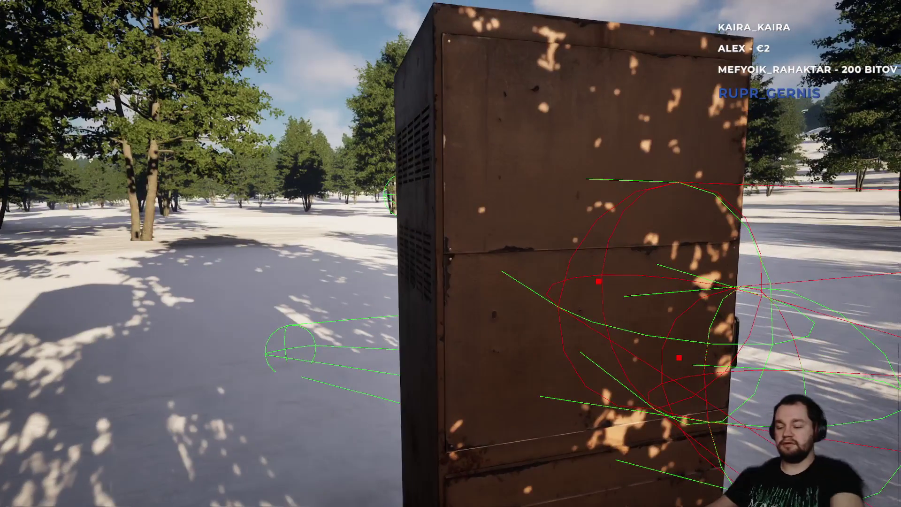
{"action": "key", "text": "F11"}
{"action": "left_click", "coordinate": [517, 16]}
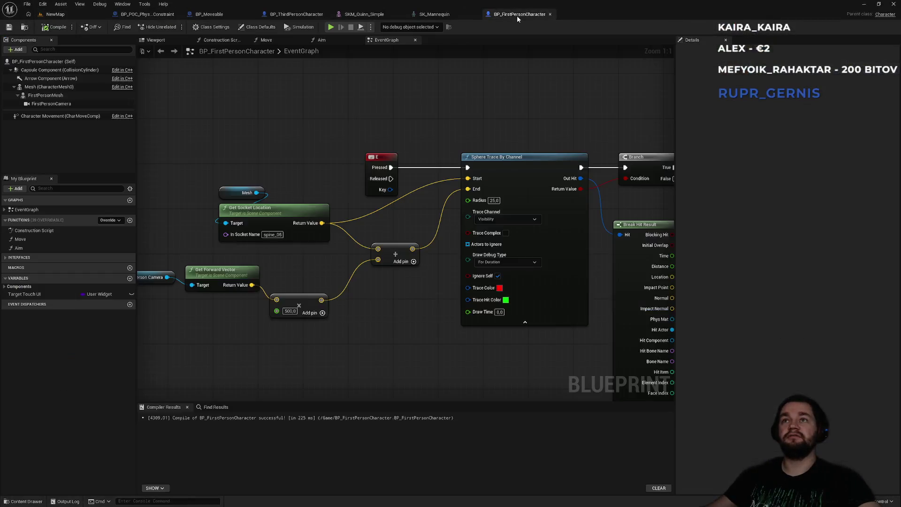
Close the BP_ThirdPersonCharacter and SKM_Quinn_Simple editor tabs and return to NewMap.
{"action": "left_click", "coordinate": [453, 16]}
{"action": "left_click", "coordinate": [505, 15]}
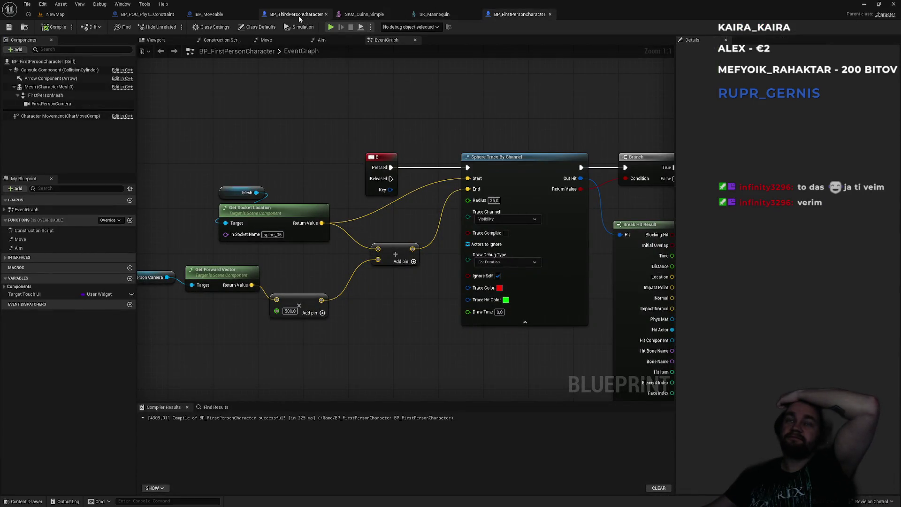
{"action": "left_click", "coordinate": [194, 19]}
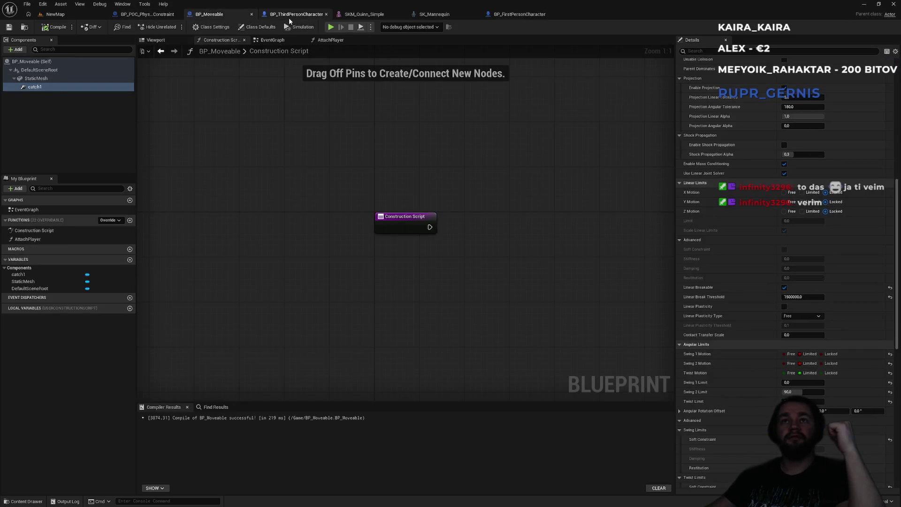
{"action": "middle_click", "coordinate": [289, 17]}
{"action": "middle_click", "coordinate": [287, 18]}
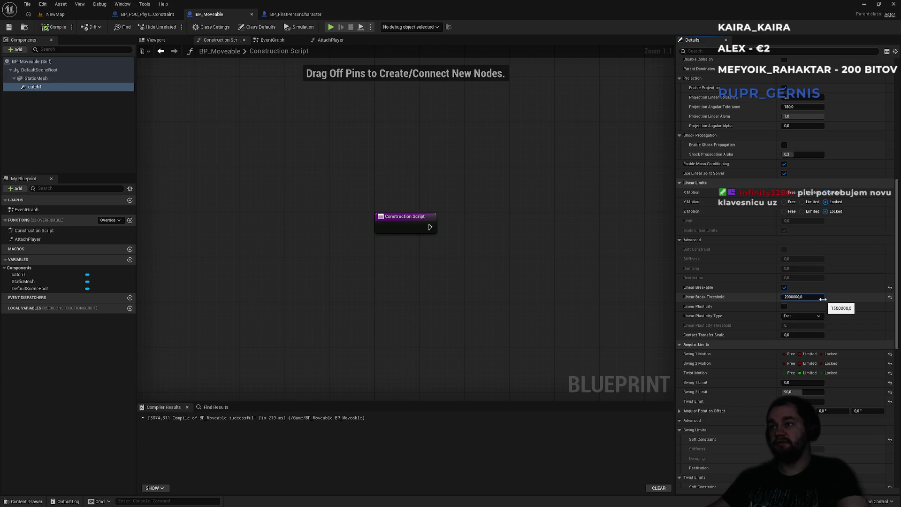
{"action": "left_click", "coordinate": [82, 19]}
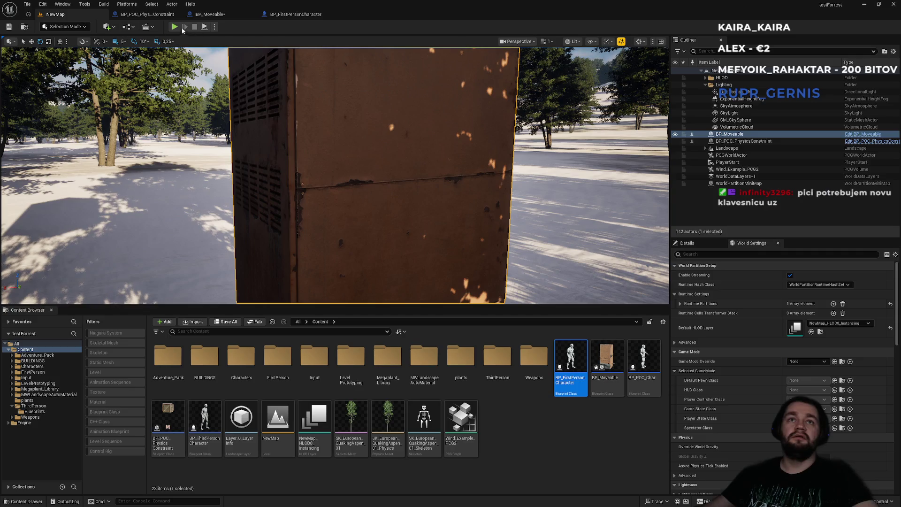
{"action": "key", "text": "alt+p"}
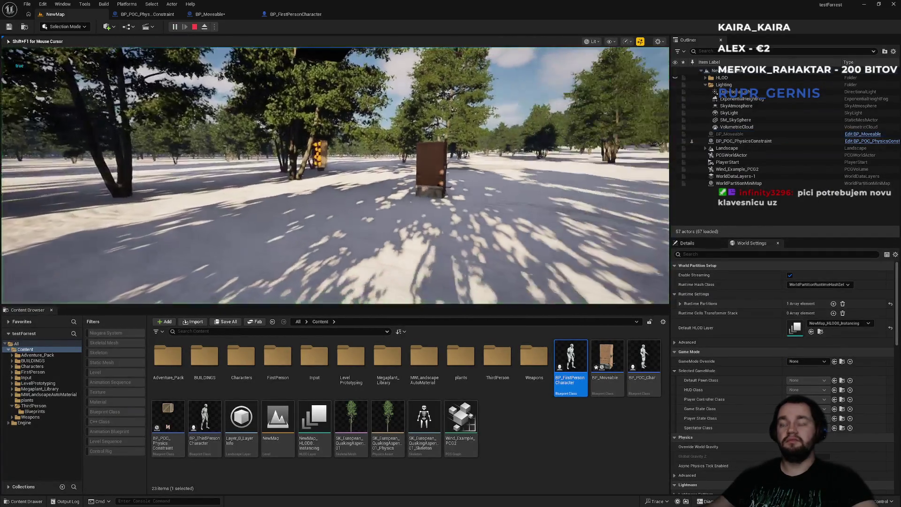
{"action": "key", "text": "w"}
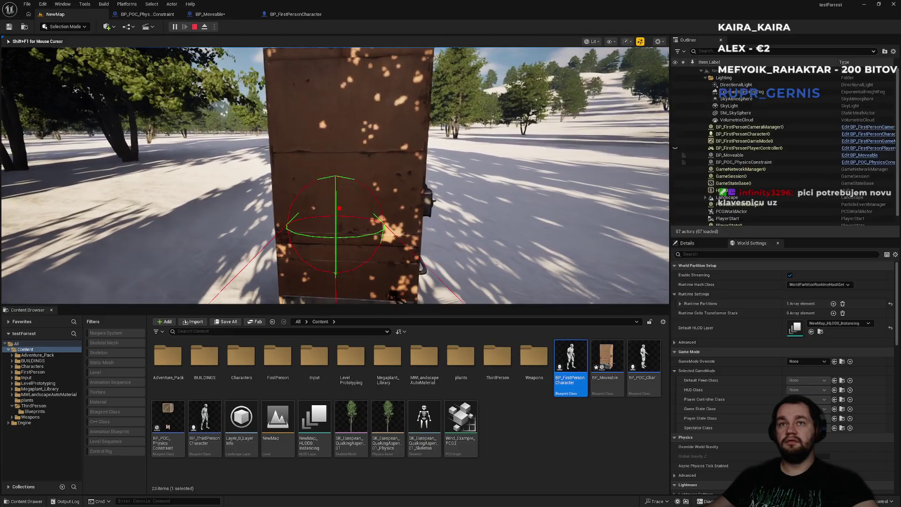
{"action": "key", "text": "a"}
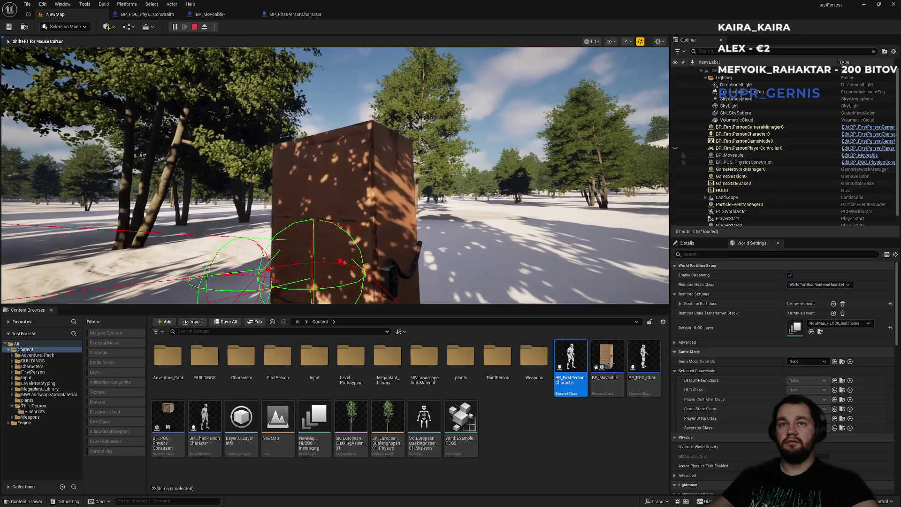
{"action": "key", "text": "d"}
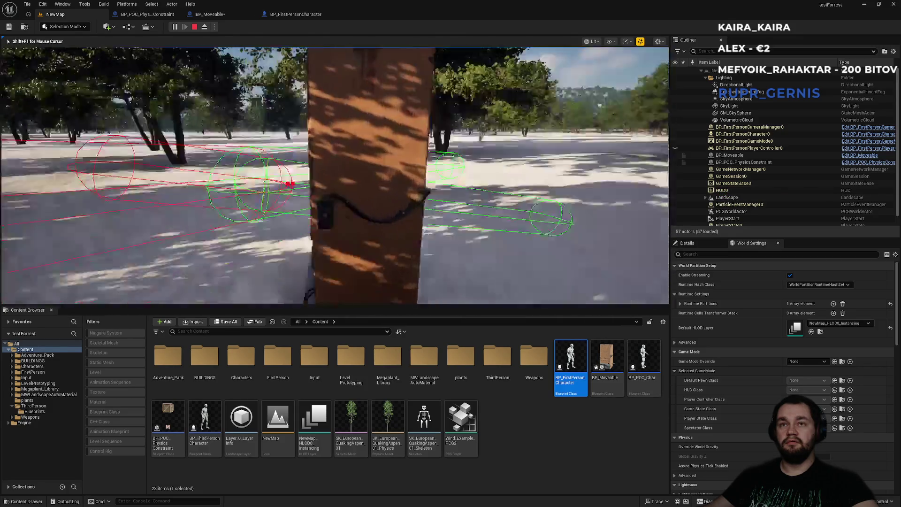
{"action": "key", "text": "a"}
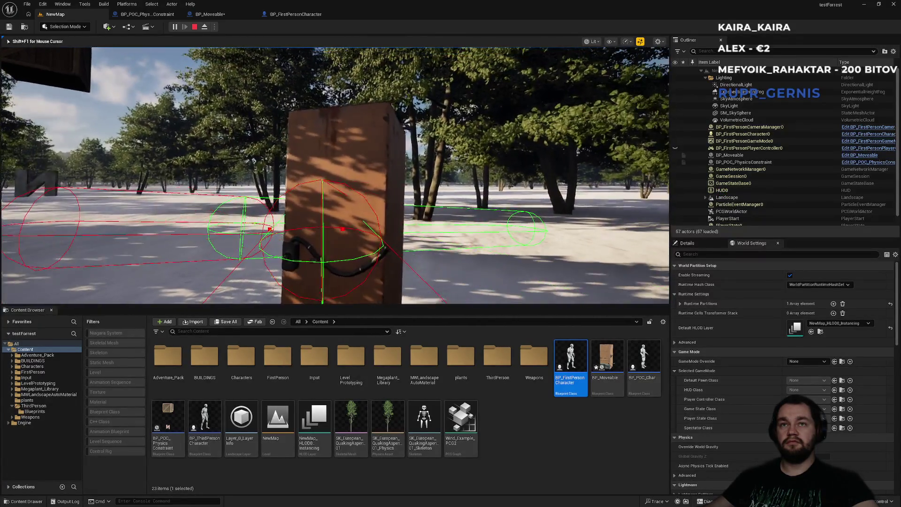
{"action": "key", "text": "Escape"}
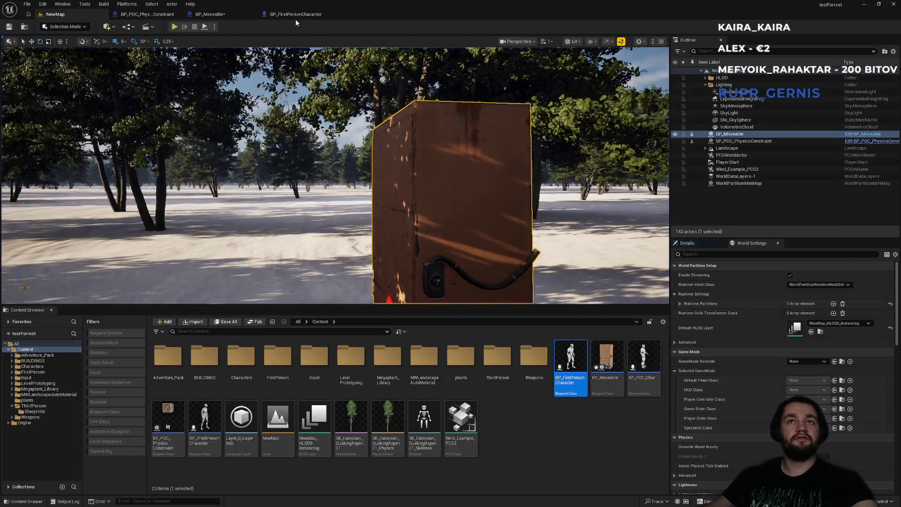
{"action": "left_click", "coordinate": [148, 14]}
Set catch1's Linear Break Threshold to 4000000, then playtest grabbing and tipping the box.
{"action": "left_click", "coordinate": [210, 14]}
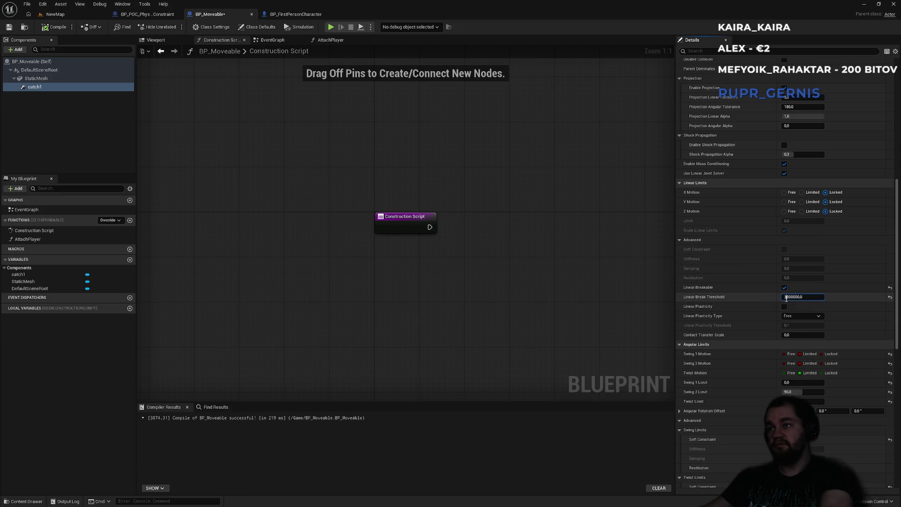
{"action": "key", "text": "ctrl+a"}
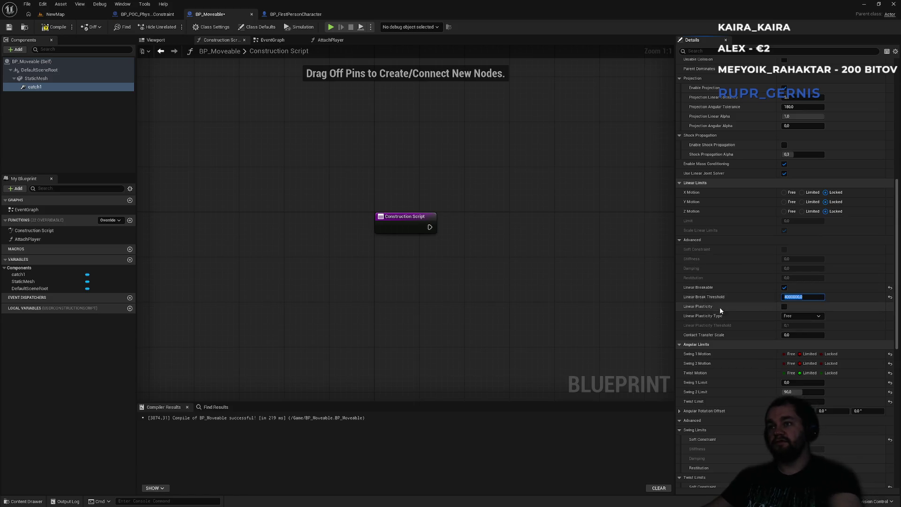
{"action": "left_click", "coordinate": [75, 15]}
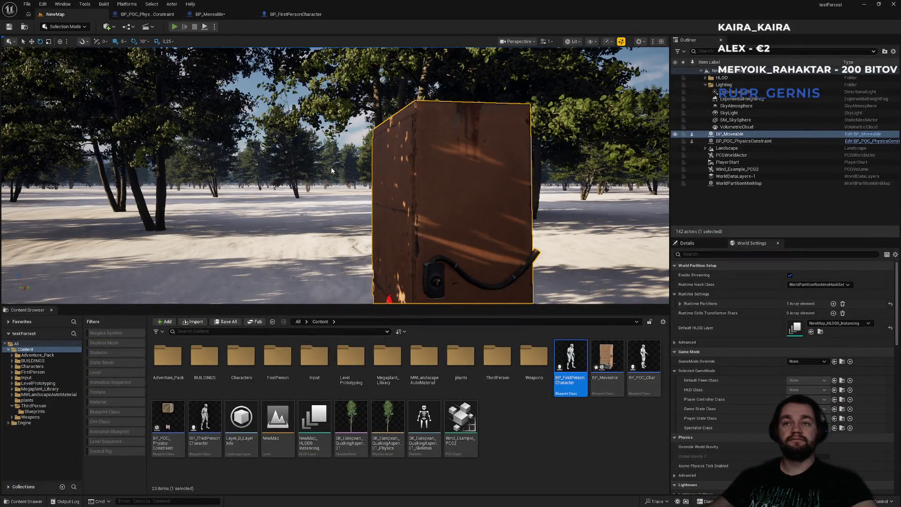
{"action": "key", "text": "alt+p"}
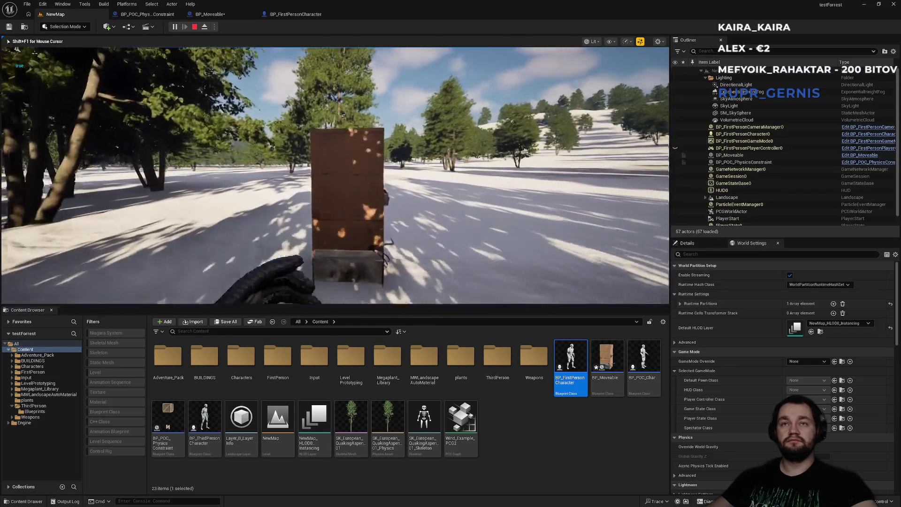
{"action": "key", "text": "e"}
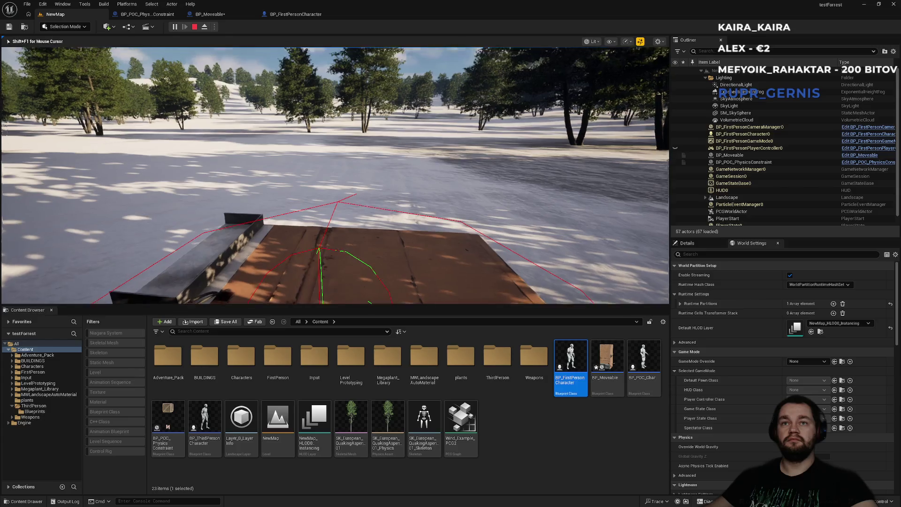
{"action": "key", "text": "e"}
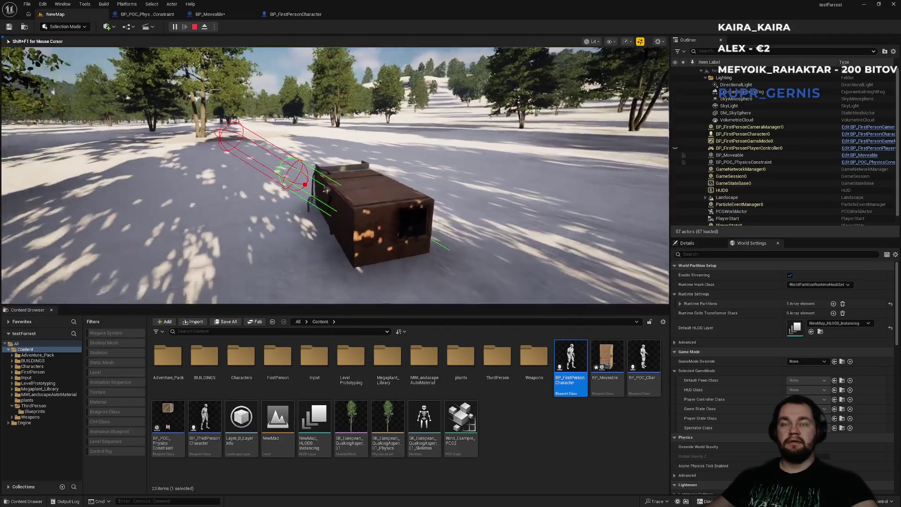
{"action": "key", "text": "Escape"}
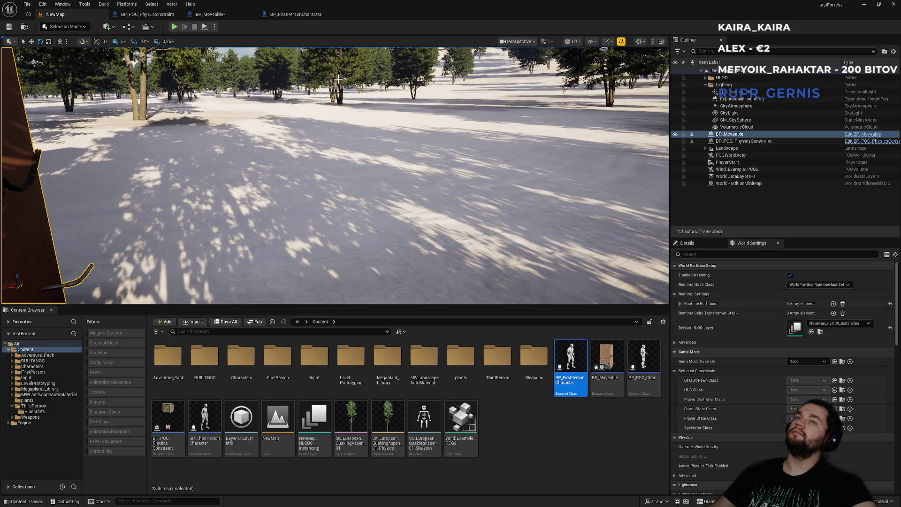
Check the open blueprint tabs, then focus the box in the level view.
{"action": "left_click", "coordinate": [289, 18]}
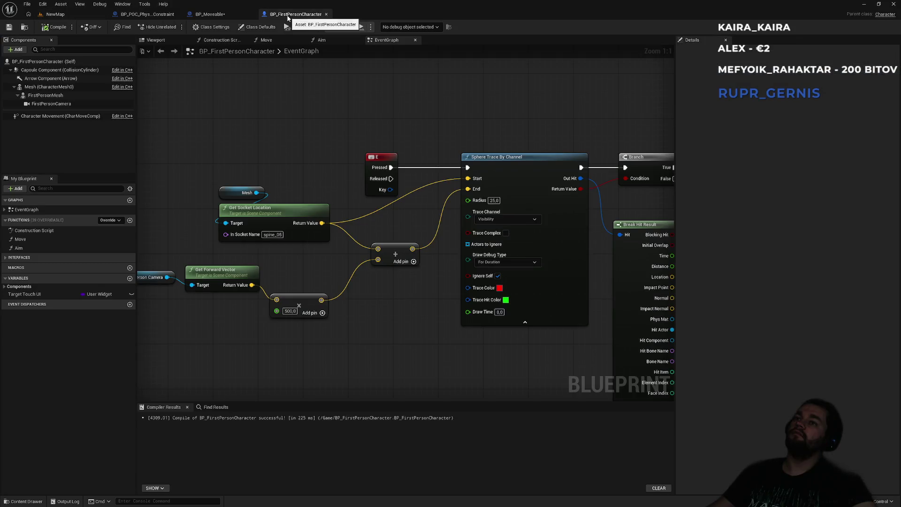
{"action": "left_click", "coordinate": [210, 15]}
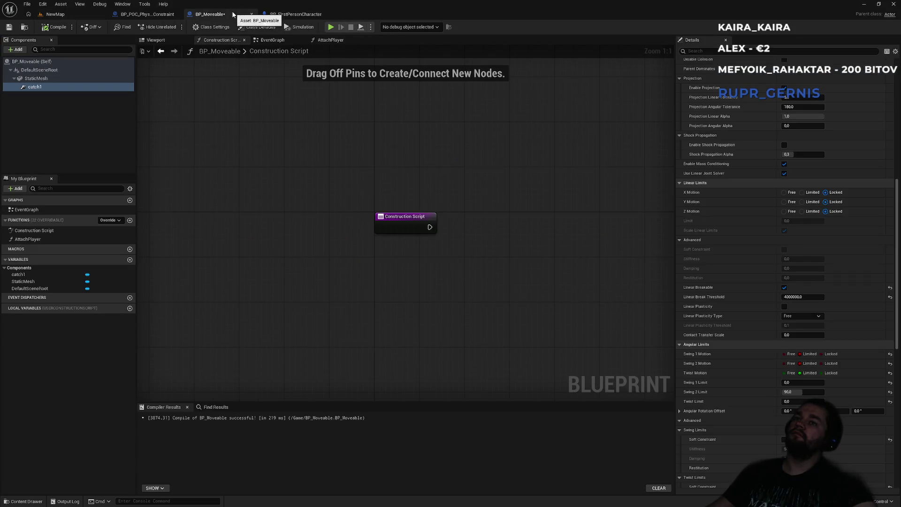
{"action": "left_click", "coordinate": [168, 14]}
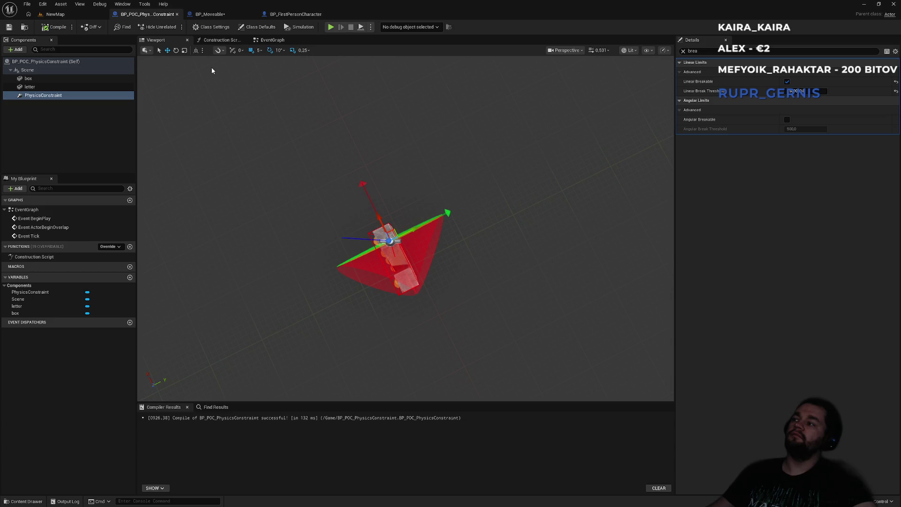
{"action": "left_click", "coordinate": [216, 14]}
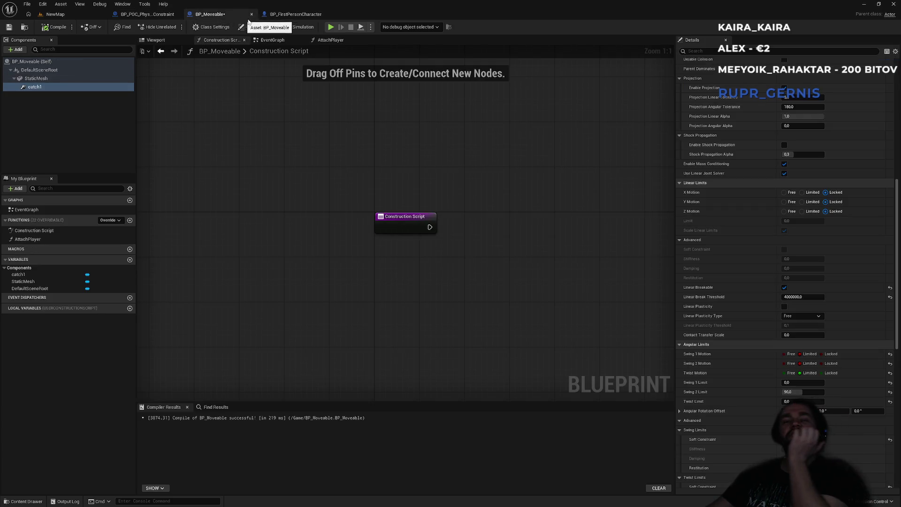
{"action": "left_click", "coordinate": [295, 14]}
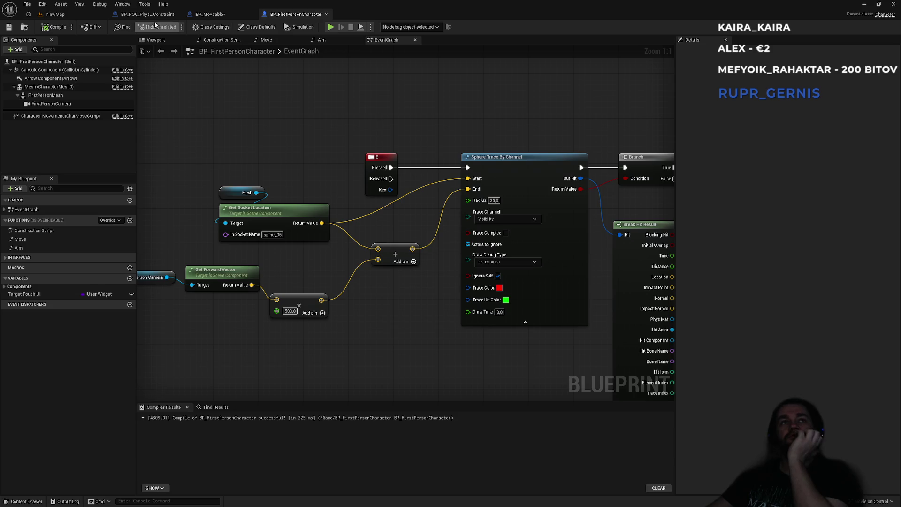
{"action": "left_click", "coordinate": [55, 14]}
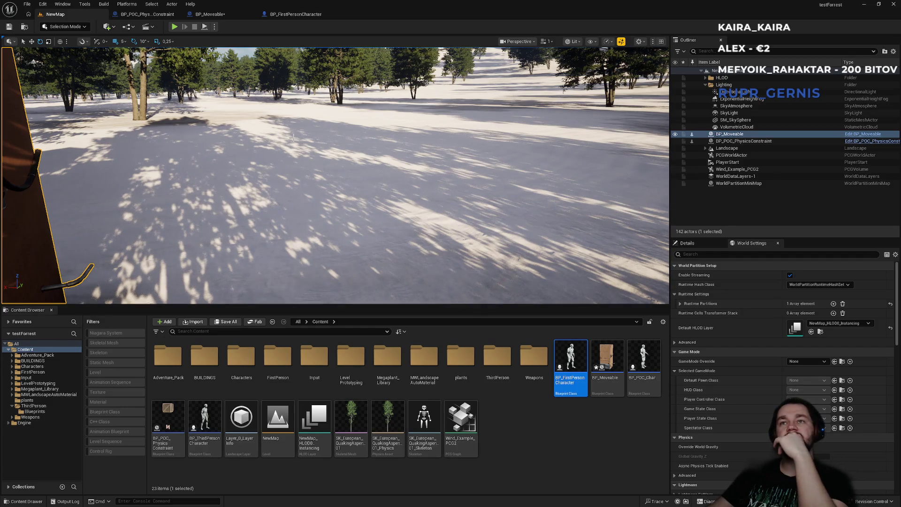
{"action": "key", "text": "f"}
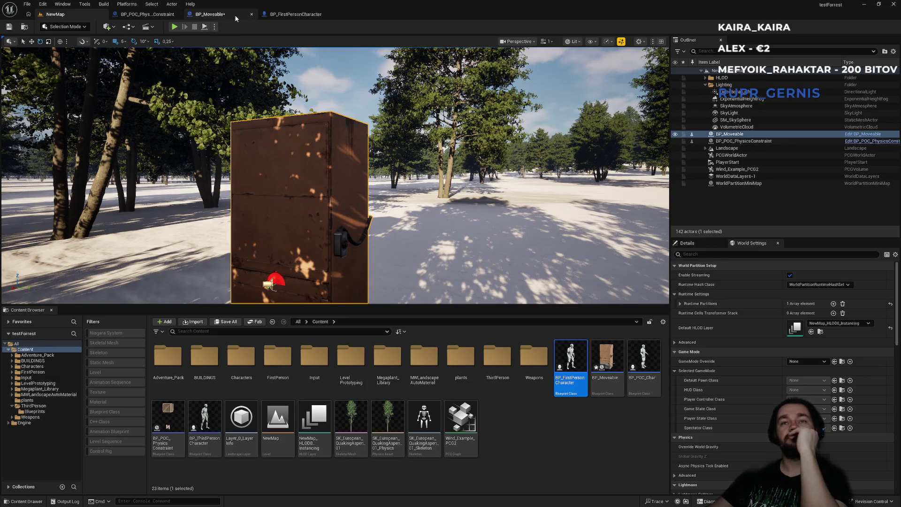
Pan BP_FirstPersonCharacter's graph to the Branch, Break Hit Result and Cast nodes, then resume the game.
{"action": "left_click", "coordinate": [286, 15]}
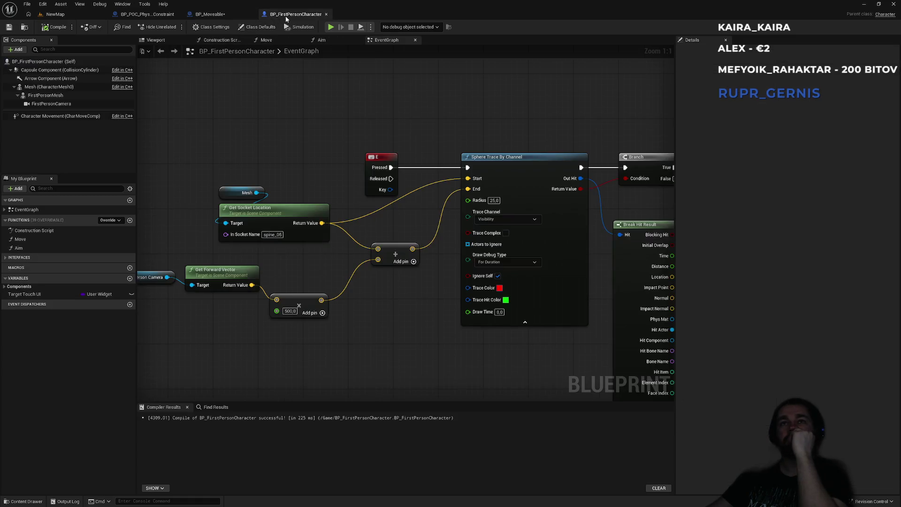
{"action": "left_click", "coordinate": [163, 17]}
{"action": "left_click", "coordinate": [210, 15]}
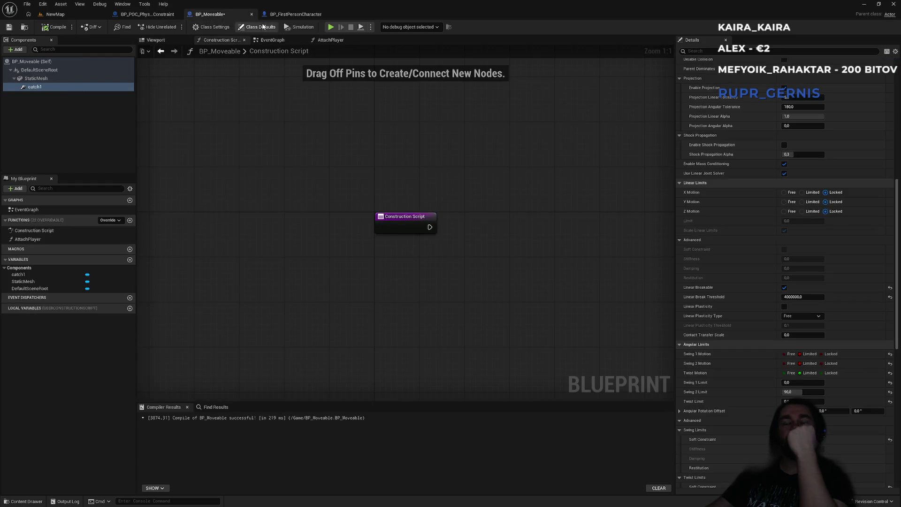
{"action": "left_click", "coordinate": [295, 14]}
{"action": "mouse_move", "coordinate": [474, 111]}
{"action": "left_mouse_down"}
{"action": "mouse_move", "coordinate": [371, 84]}
{"action": "mouse_move", "coordinate": [341, 89]}
{"action": "left_mouse_up"}
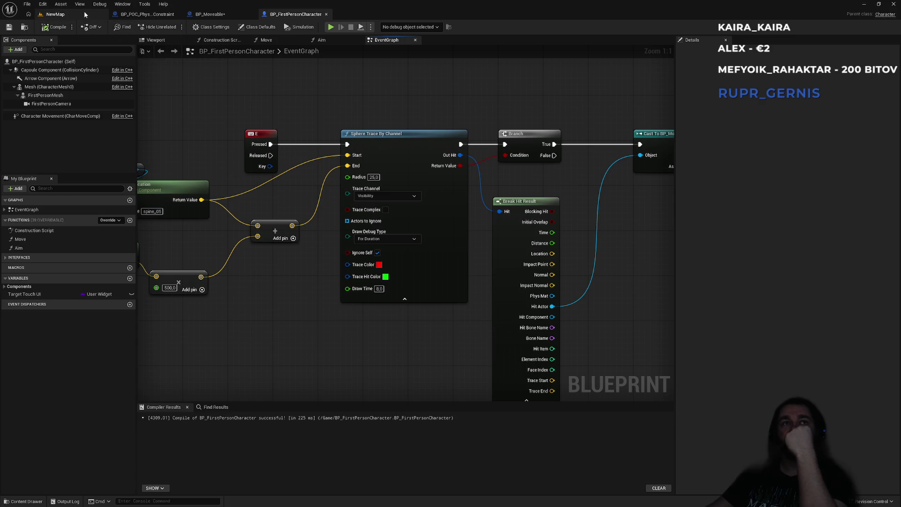
{"action": "left_click", "coordinate": [84, 14]}
{"action": "left_click", "coordinate": [336, 173]}
Walk up to the crate in fullscreen play and try grabbing it with E.
{"action": "key", "text": "w"}
{"action": "key", "text": "F11"}
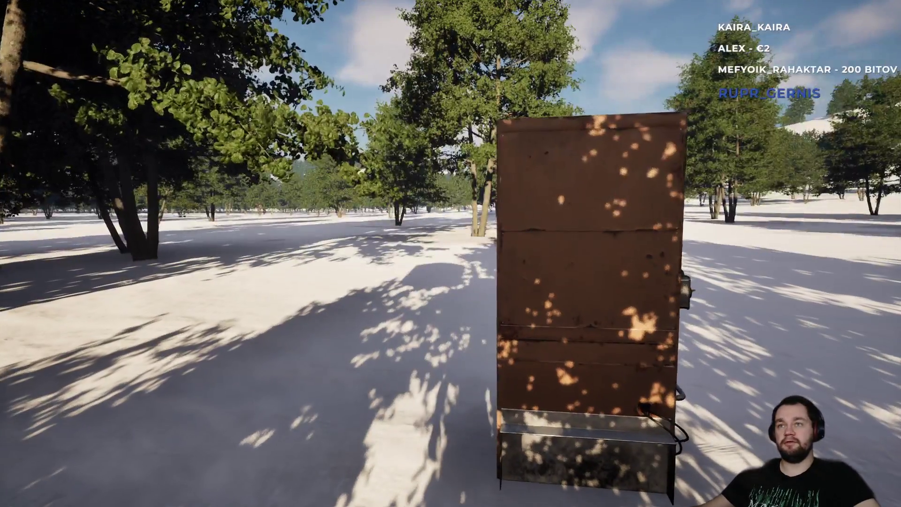
{"action": "key", "text": "super"}
{"action": "key", "text": "super"}
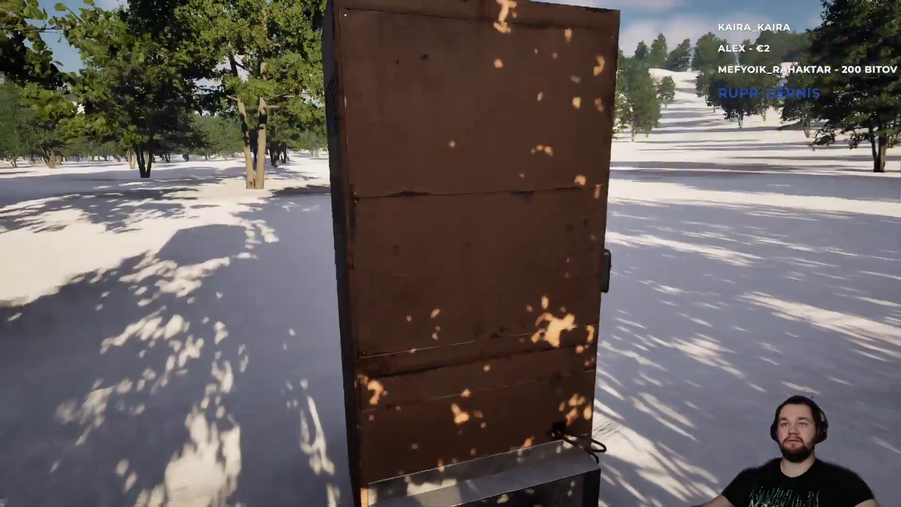
{"action": "key", "text": "e"}
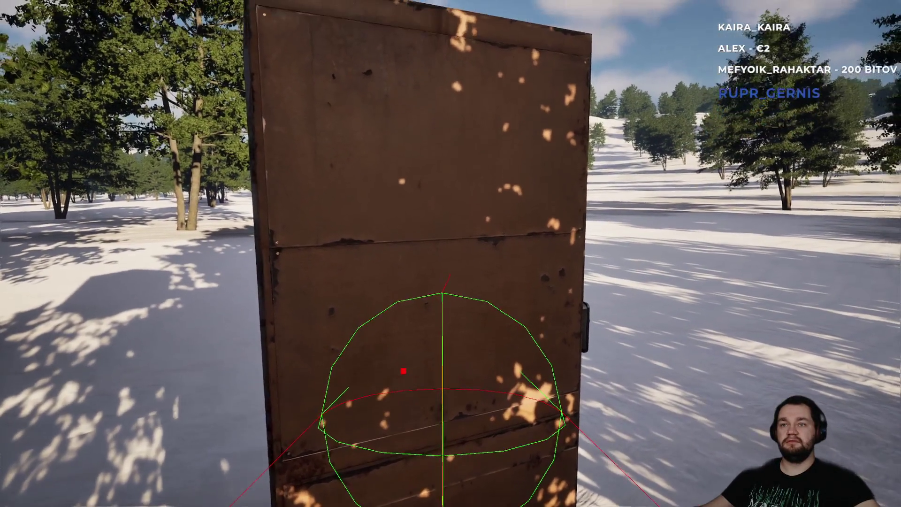
{"action": "key", "text": "e"}
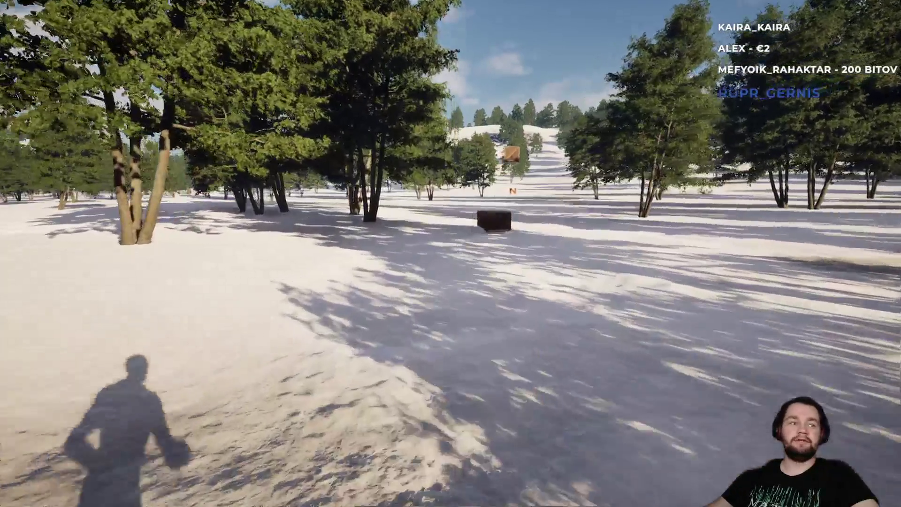
Approach the box again, grab and lift it, then stop the play session.
{"action": "key", "text": "w"}
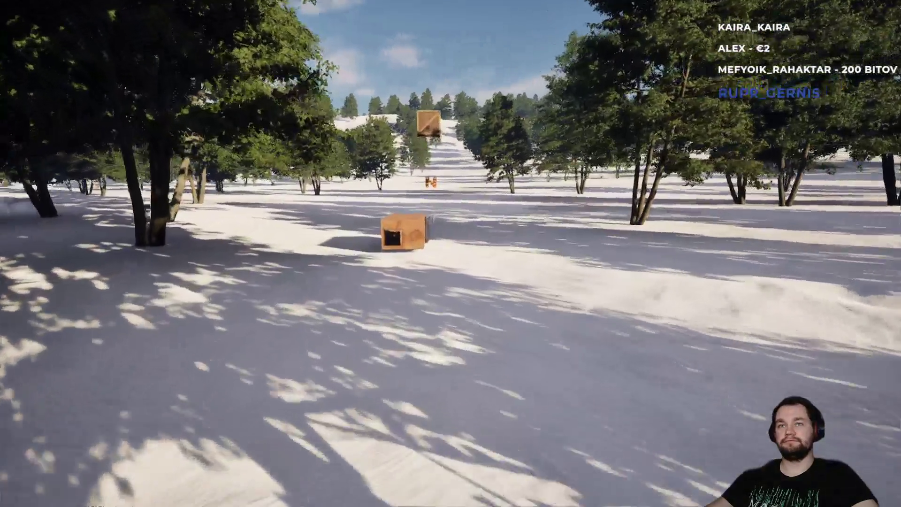
{"action": "key", "text": "w"}
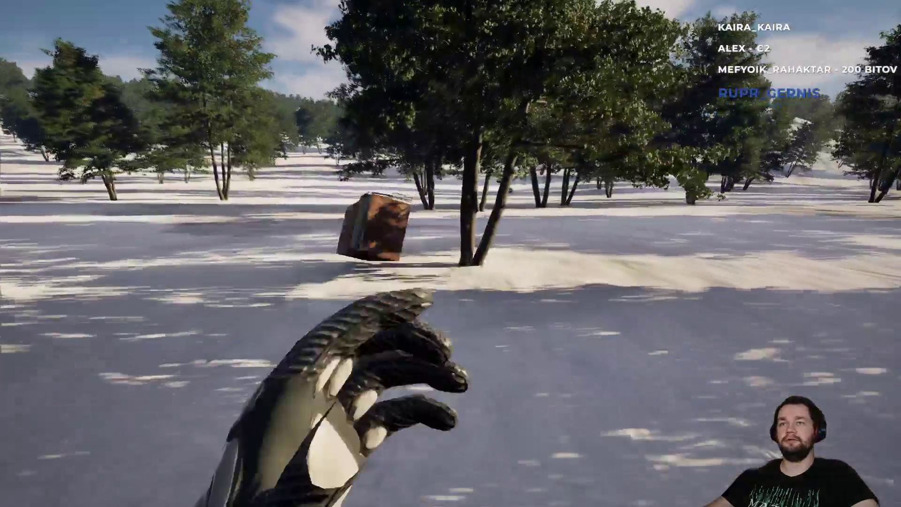
{"action": "key", "text": "w"}
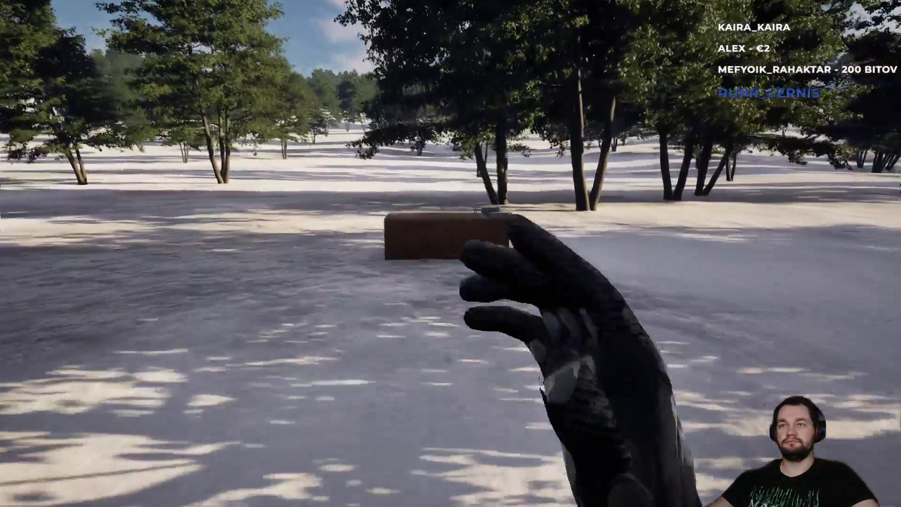
{"action": "key", "text": "w"}
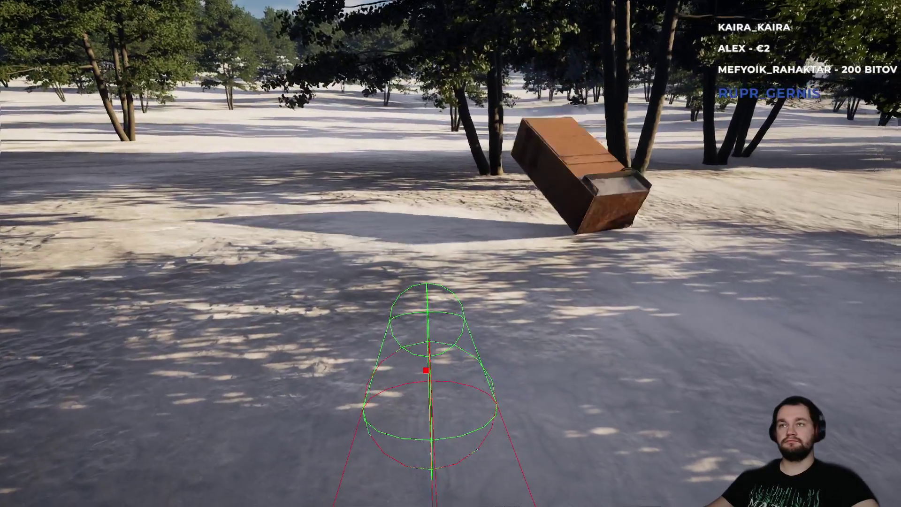
{"action": "key", "text": "w"}
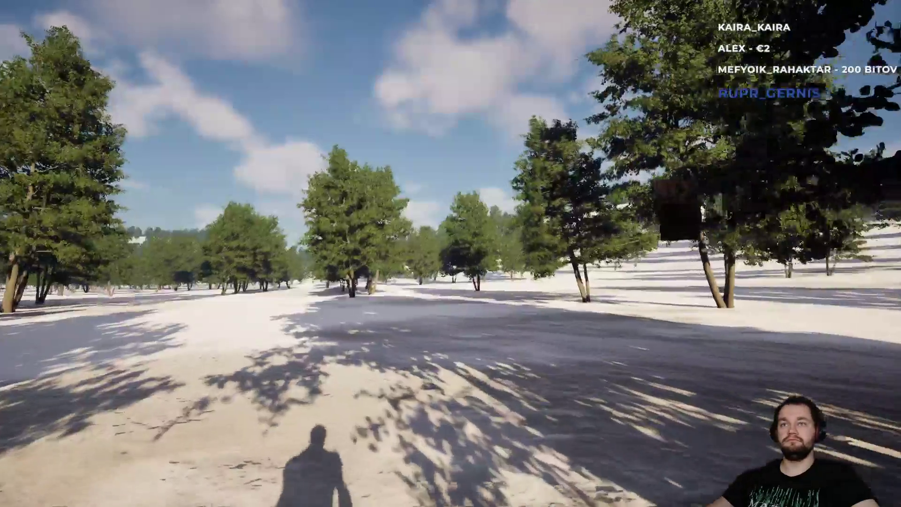
{"action": "key", "text": "w"}
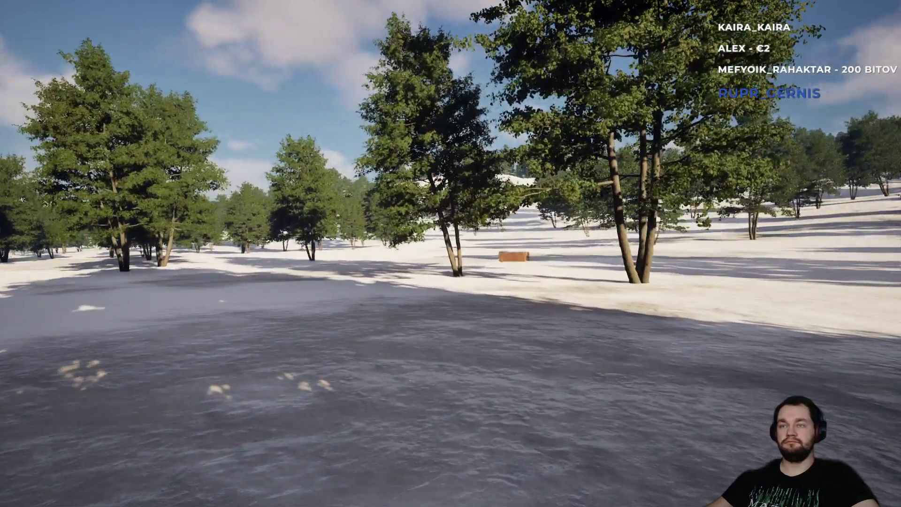
{"action": "key", "text": "Escape"}
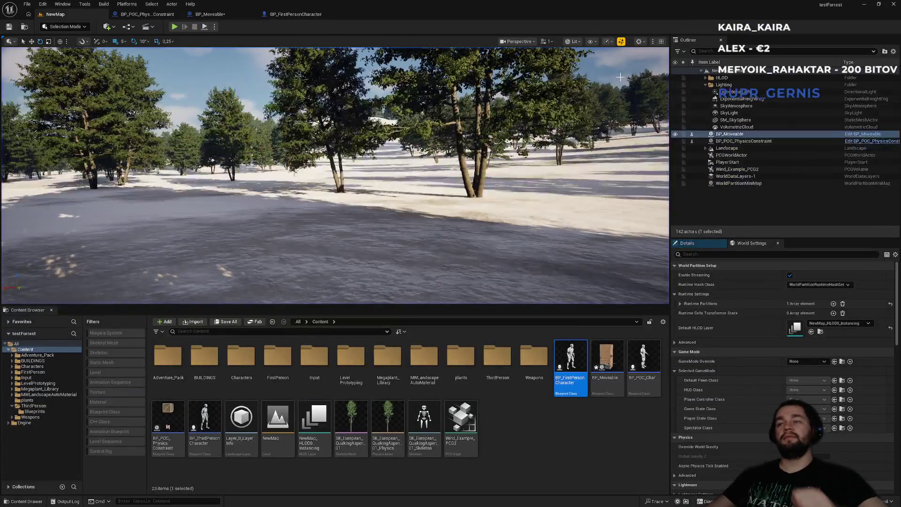
Turn off Acceleration Mode on catch1's linear motor in BP_Moveable.
{"action": "left_click", "coordinate": [238, 14]}
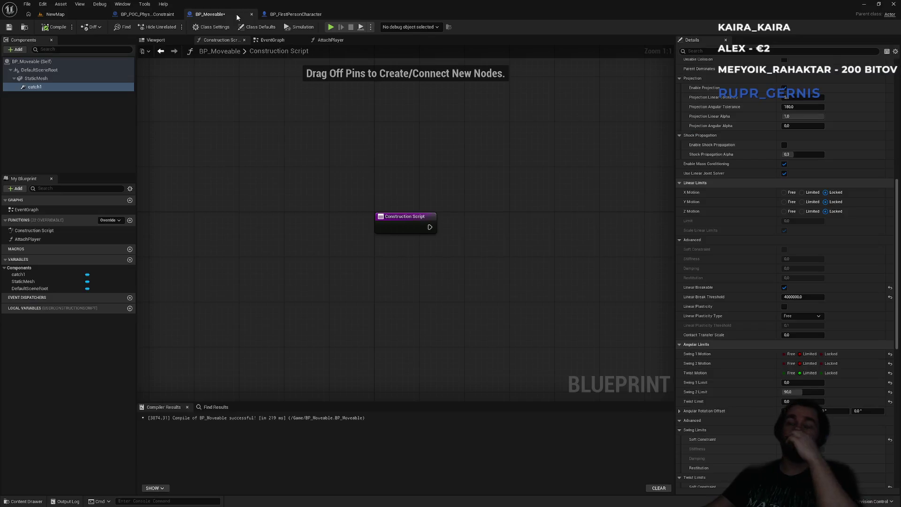
{"action": "left_click", "coordinate": [147, 14]}
{"action": "left_click", "coordinate": [296, 14]}
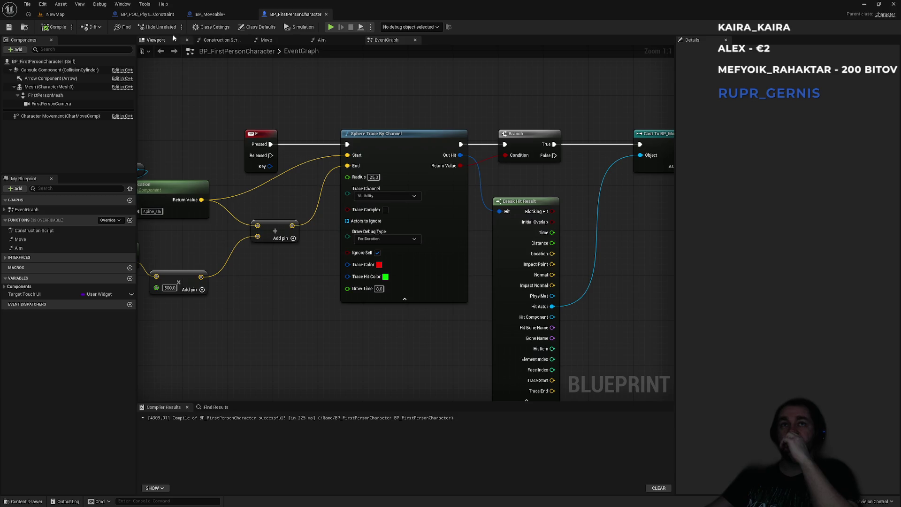
{"action": "left_click", "coordinate": [226, 17]}
{"action": "scroll", "coordinate": [766, 328], "scroll_direction": "down", "scroll_amount": 10}
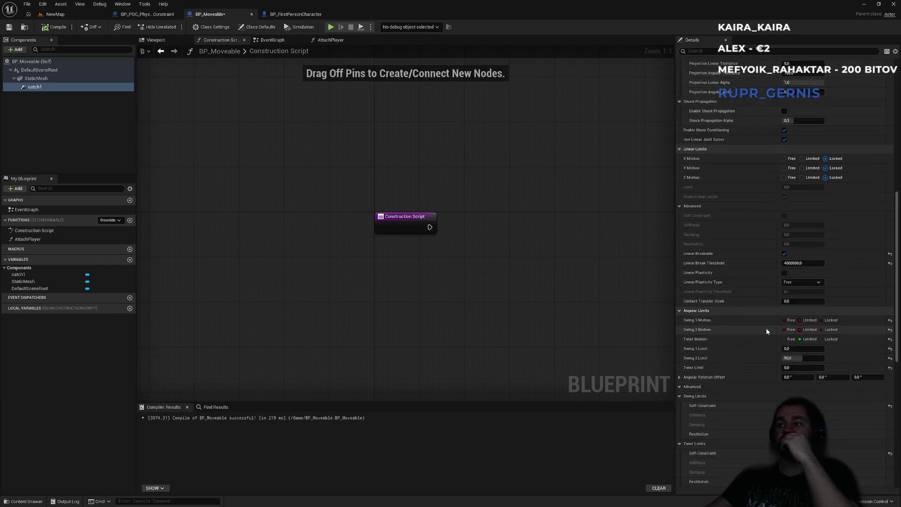
{"action": "scroll", "coordinate": [772, 340], "scroll_direction": "down", "scroll_amount": 3}
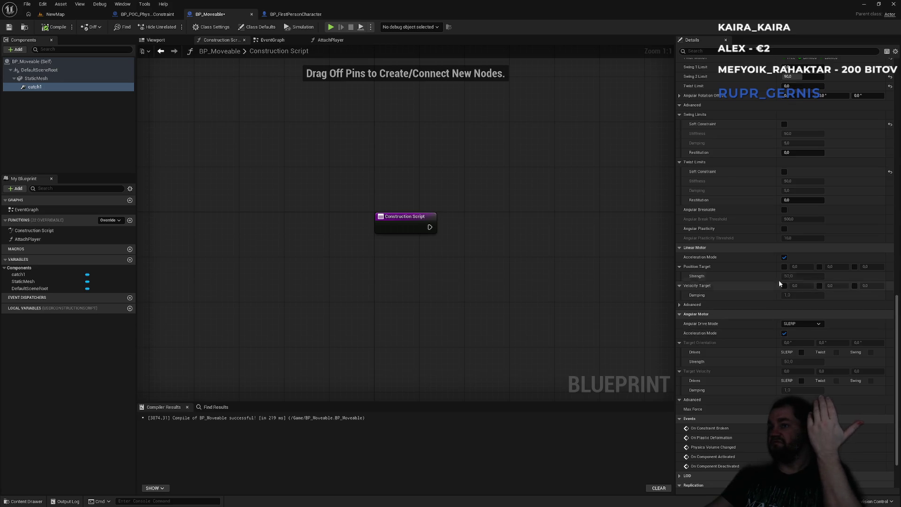
{"action": "left_click", "coordinate": [785, 257]}
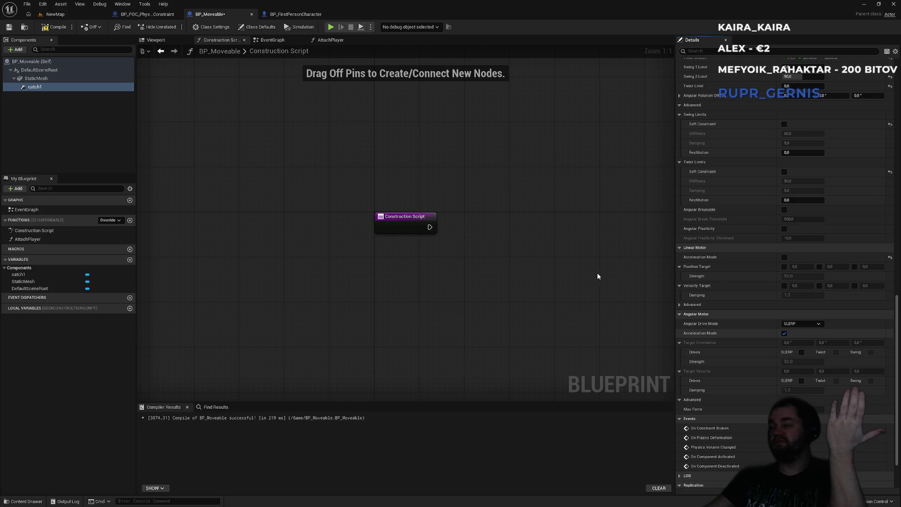
Play-test walking up to the box and pulling it, then show the character's event graph.
{"action": "left_click", "coordinate": [54, 14]}
{"action": "left_click", "coordinate": [173, 27]}
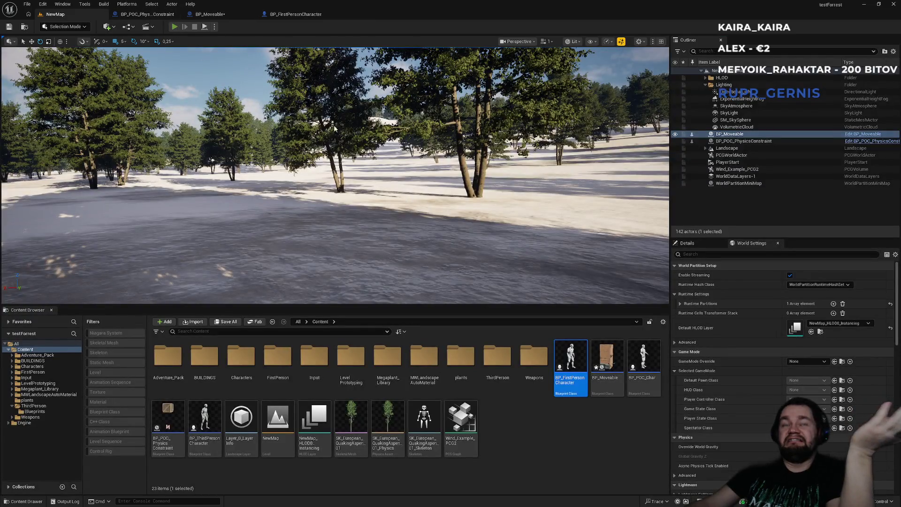
{"action": "key", "text": "w"}
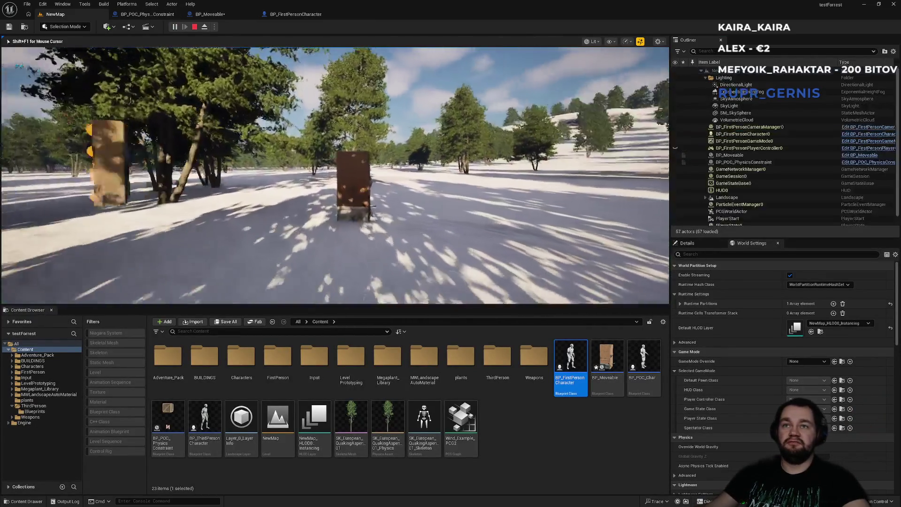
{"action": "key", "text": "w"}
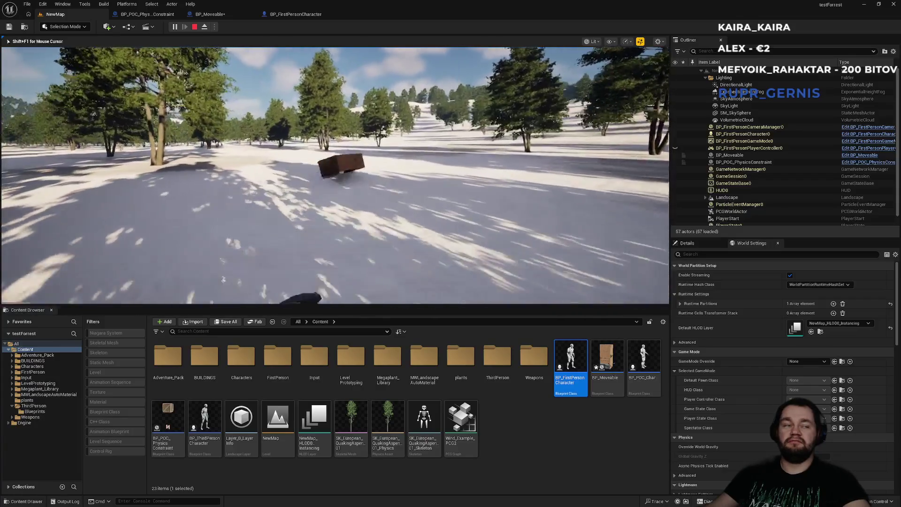
{"action": "key", "text": "w"}
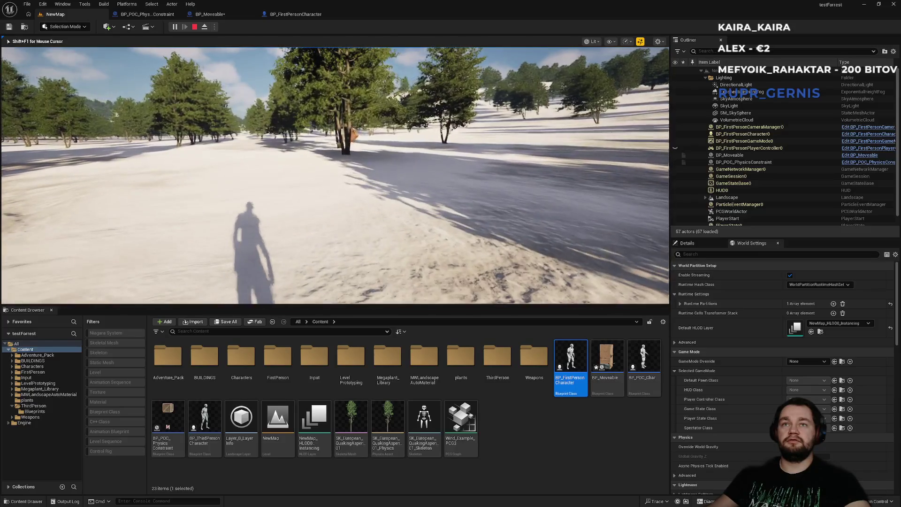
{"action": "key", "text": "shift+F1"}
{"action": "left_click", "coordinate": [299, 14]}
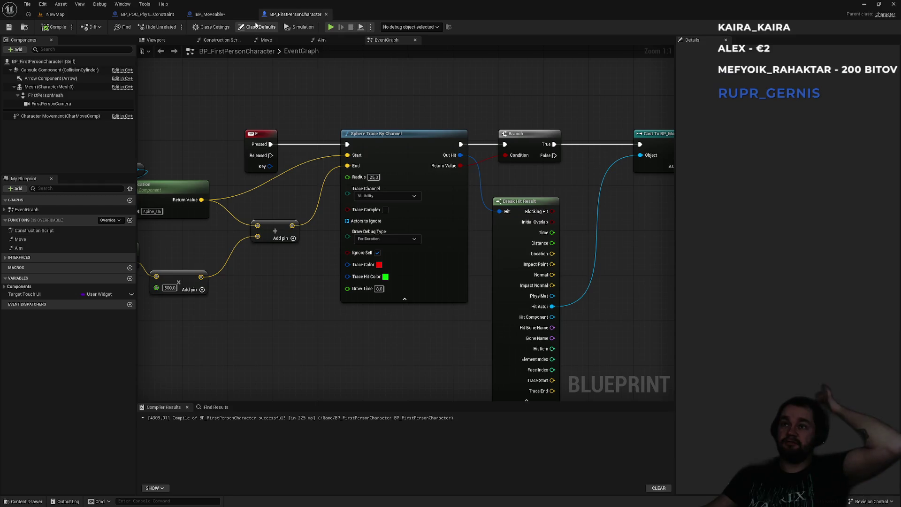
Re-enable Acceleration Mode, turn on Position Target X, Y and Z, and set Strength to 5000000.
{"action": "left_click", "coordinate": [212, 14]}
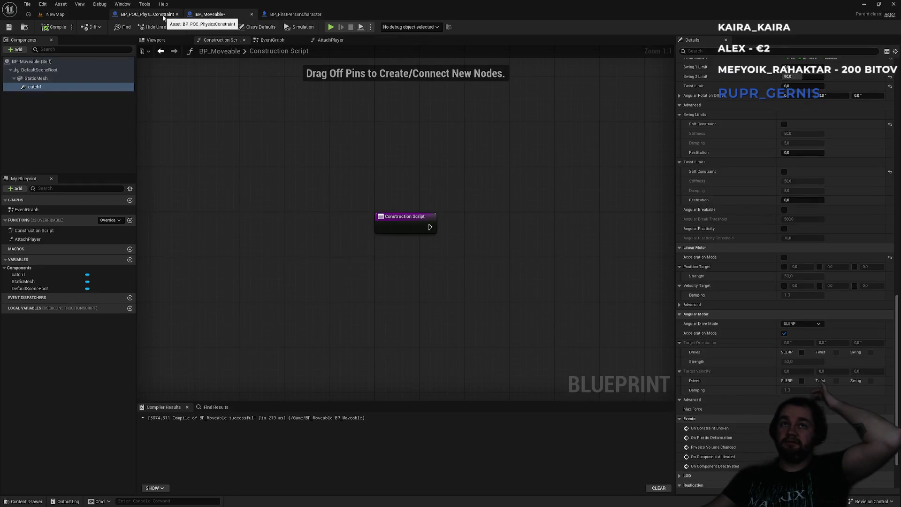
{"action": "left_click", "coordinate": [784, 257]}
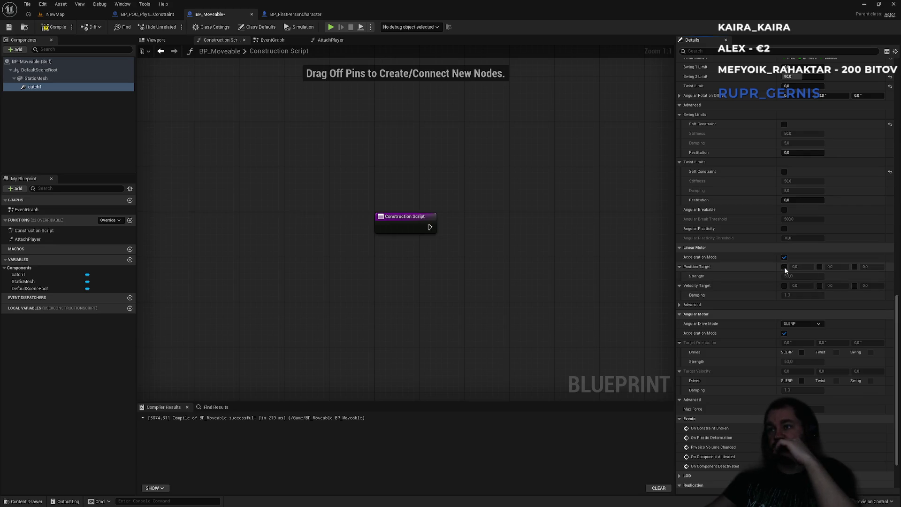
{"action": "left_click", "coordinate": [784, 267]}
{"action": "left_click", "coordinate": [820, 266]}
{"action": "left_click", "coordinate": [855, 267]}
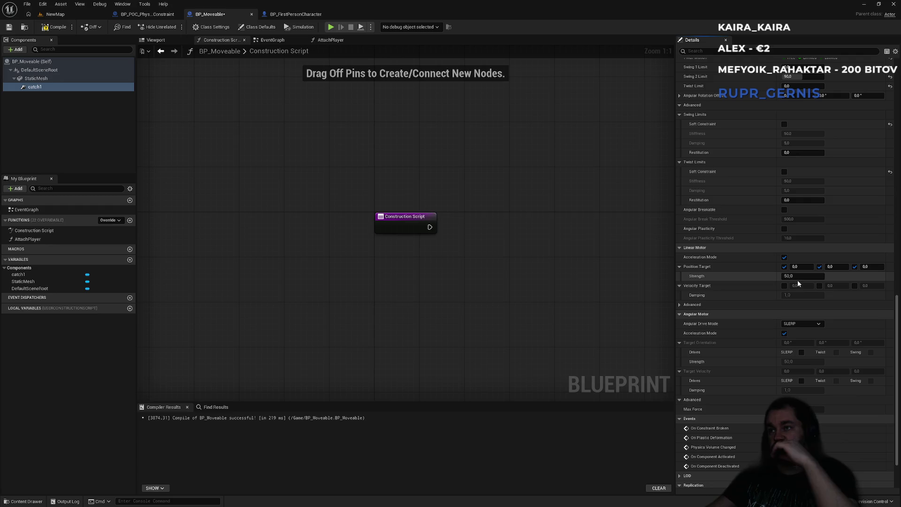
{"action": "left_click", "coordinate": [803, 277]}
{"action": "type", "text": "5000000"}
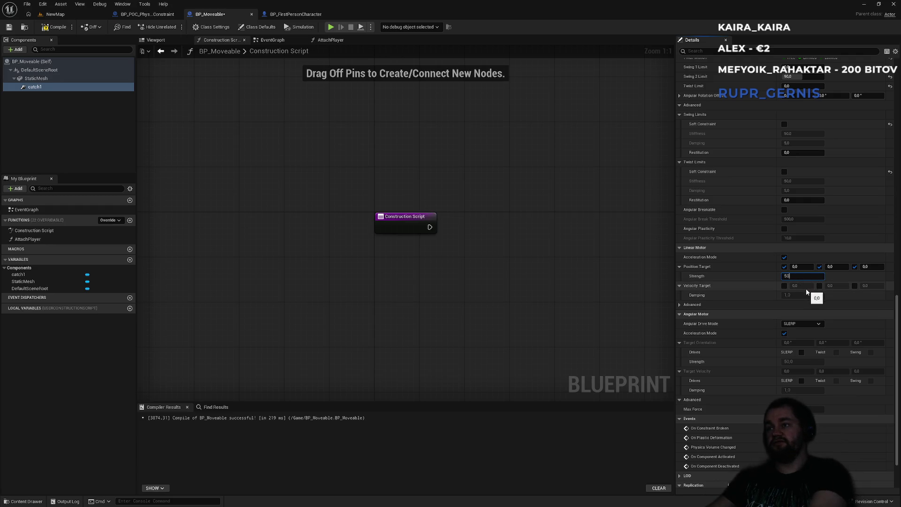
{"action": "key", "text": "Return"}
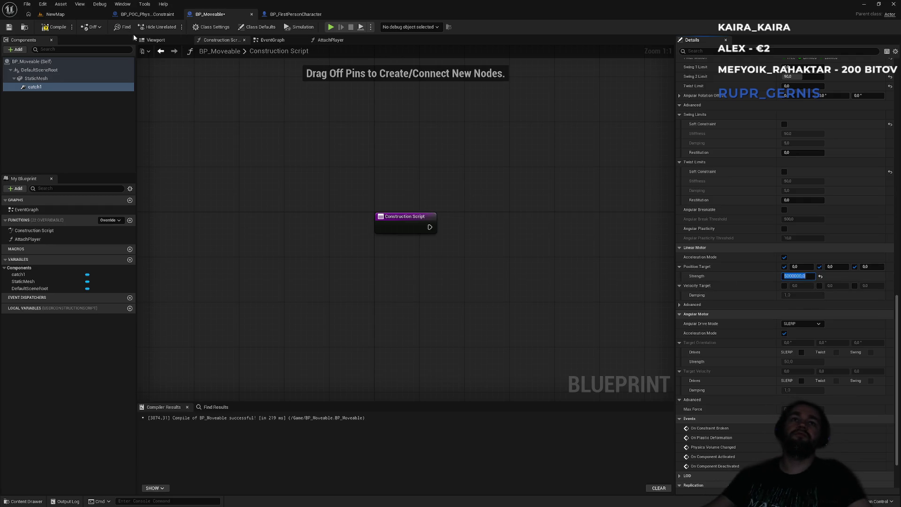
{"action": "left_click", "coordinate": [55, 14]}
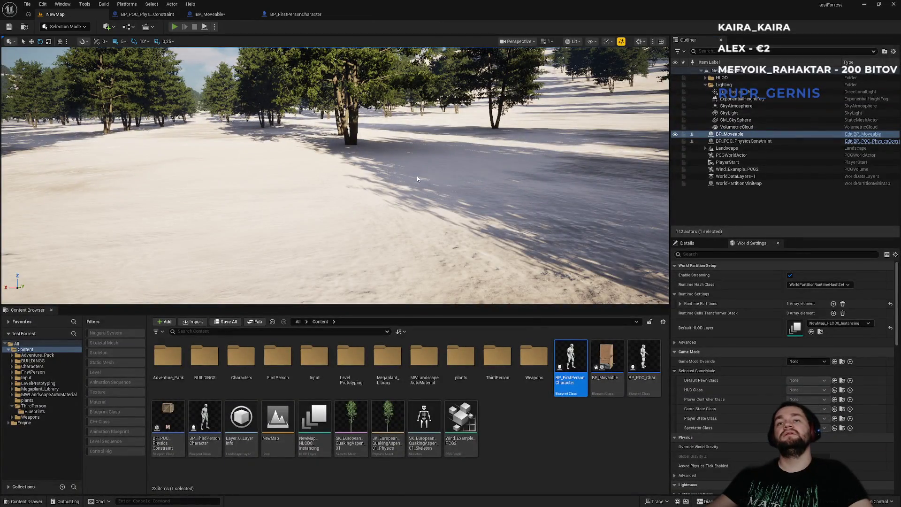
Play-test grabbing and releasing the box with E, then return to BP_Moveable.
{"action": "key", "text": "alt+p"}
{"action": "key", "text": "e"}
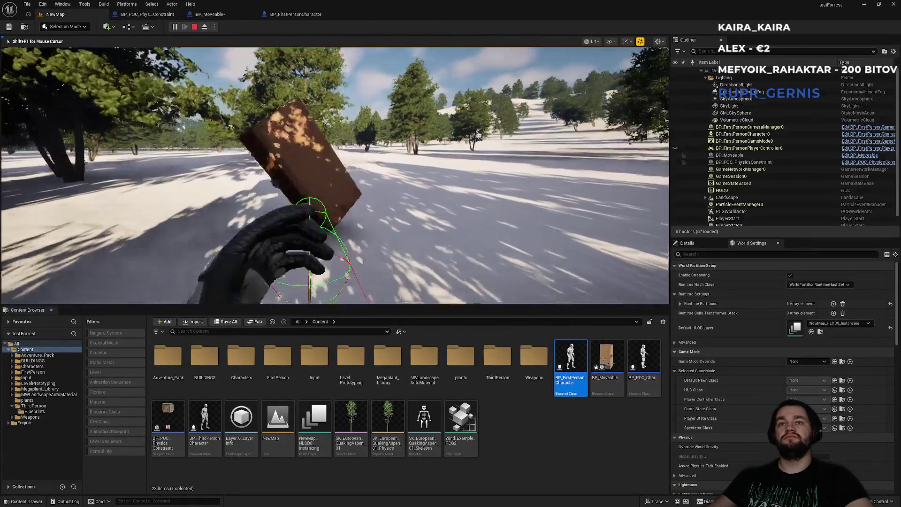
{"action": "key", "text": "e"}
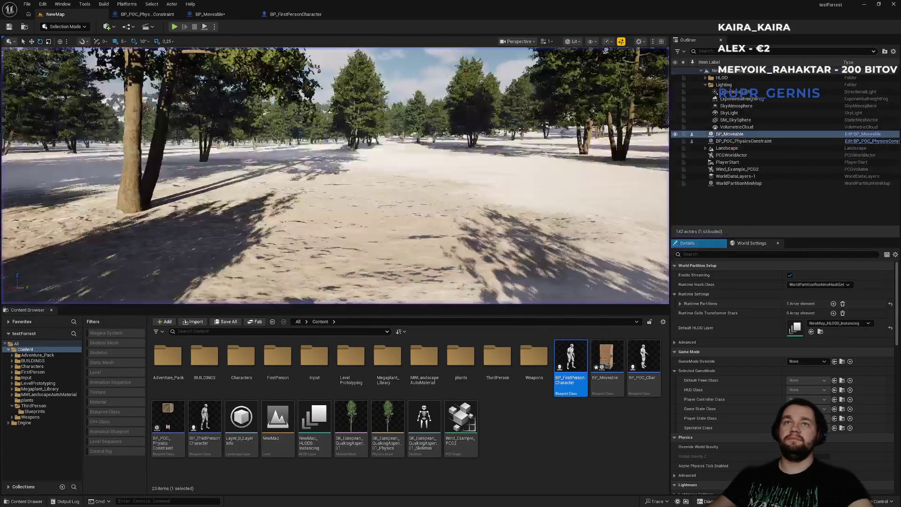
{"action": "key", "text": "shift+F1"}
{"action": "left_click", "coordinate": [232, 16]}
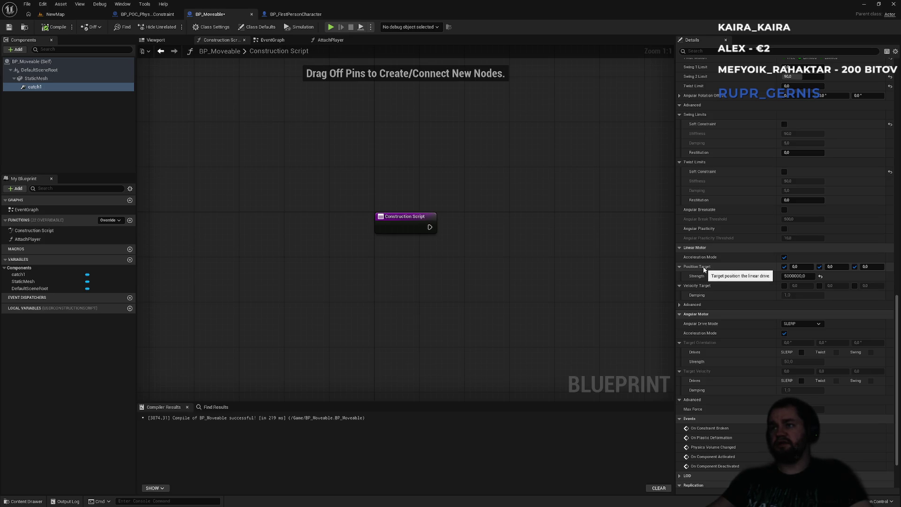
Turn off Acceleration Mode and set the linear motor's position target values to 500.
{"action": "left_click", "coordinate": [784, 257]}
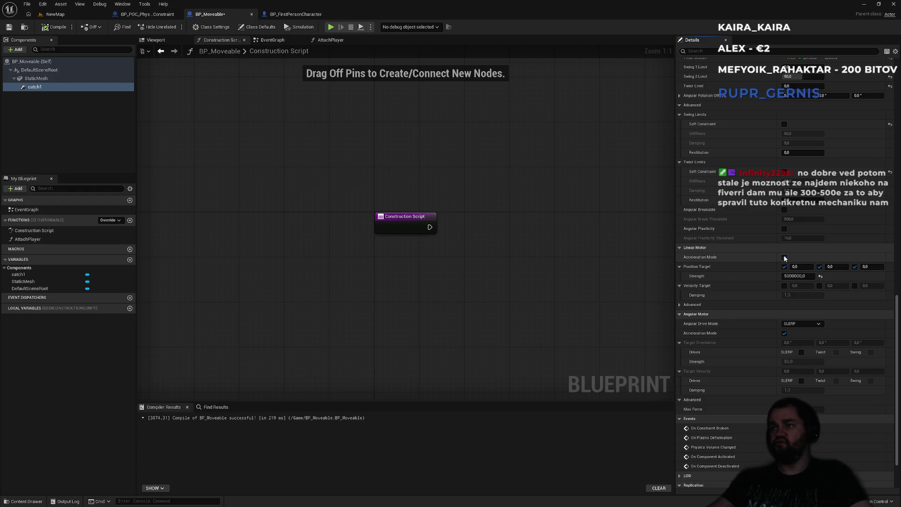
{"action": "left_click", "coordinate": [799, 267]}
{"action": "type", "text": "500"}
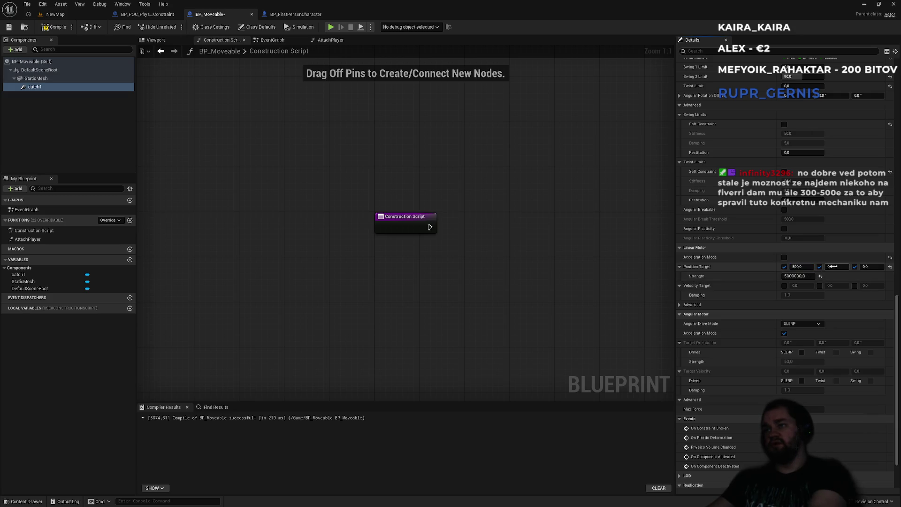
{"action": "left_click", "coordinate": [868, 267]}
{"action": "type", "text": "50"}
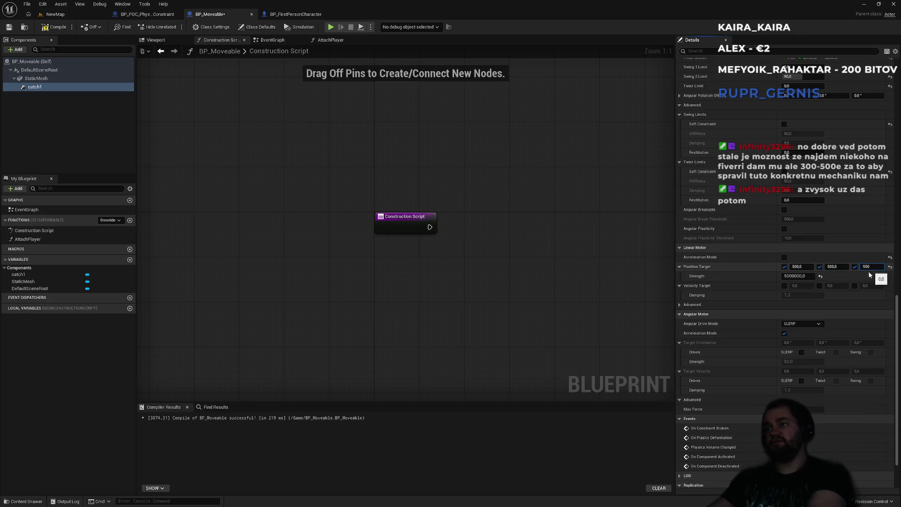
{"action": "key", "text": "Return"}
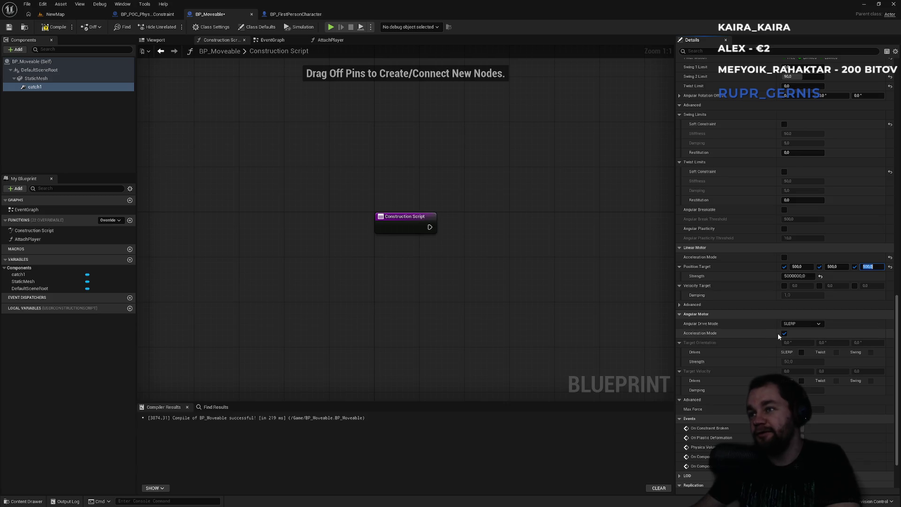
Turn off Enable Mass Conditioning on the catch1 constraint.
{"action": "scroll", "coordinate": [775, 345], "scroll_direction": "down", "scroll_amount": 3}
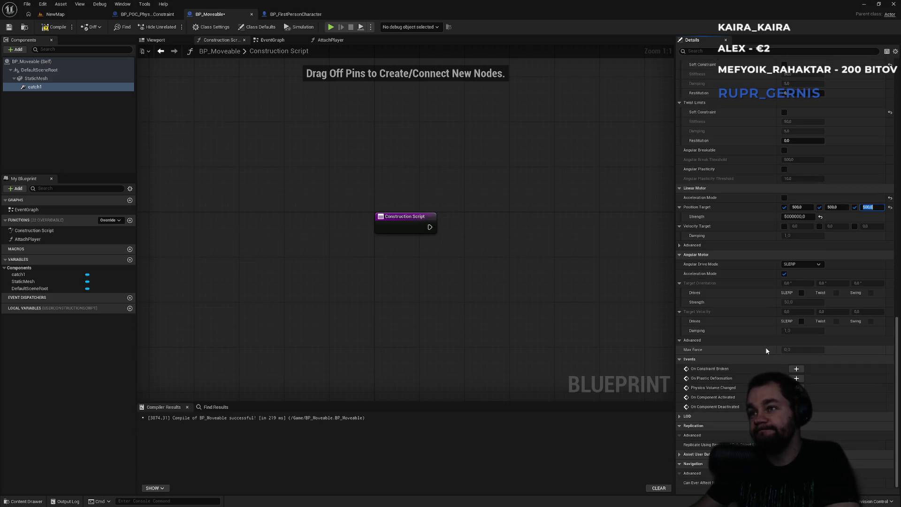
{"action": "scroll", "coordinate": [766, 348], "scroll_direction": "up", "scroll_amount": 8}
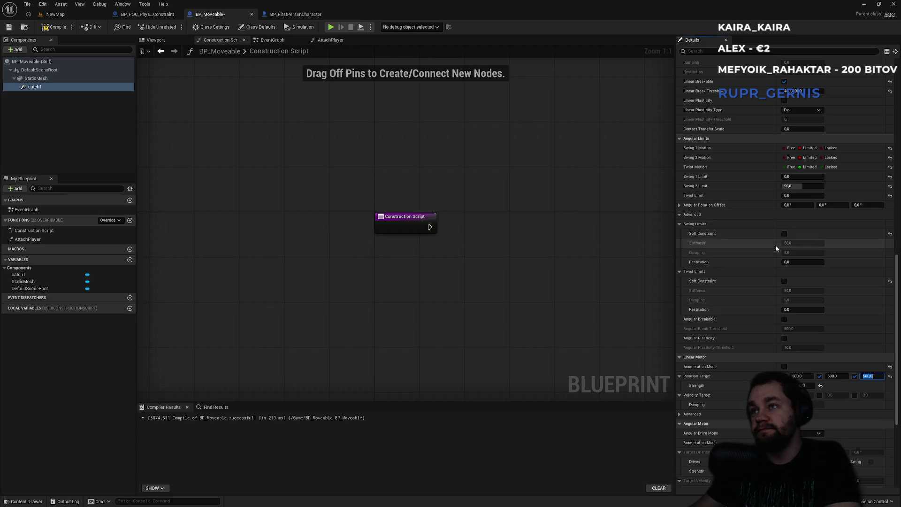
{"action": "left_click", "coordinate": [678, 206]}
{"action": "left_click", "coordinate": [679, 205]}
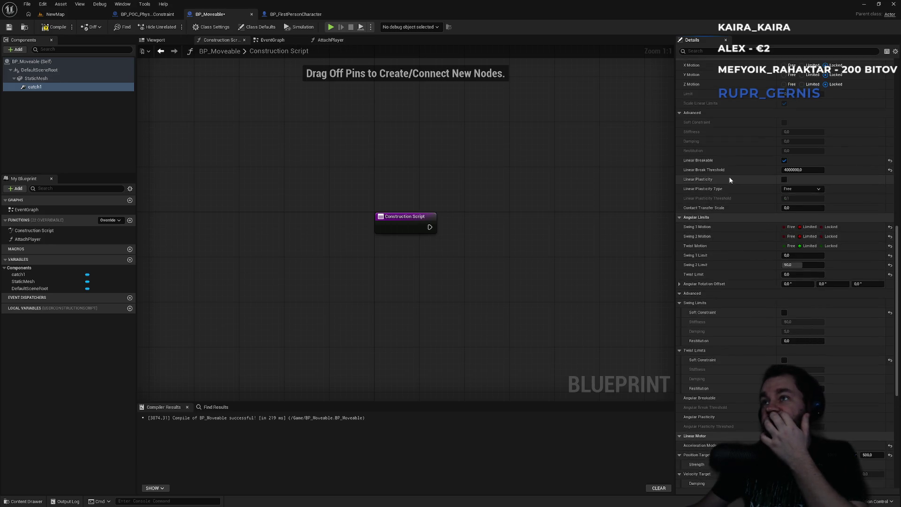
{"action": "scroll", "coordinate": [731, 178], "scroll_direction": "up", "scroll_amount": 5}
{"action": "scroll", "coordinate": [730, 179], "scroll_direction": "up", "scroll_amount": 2}
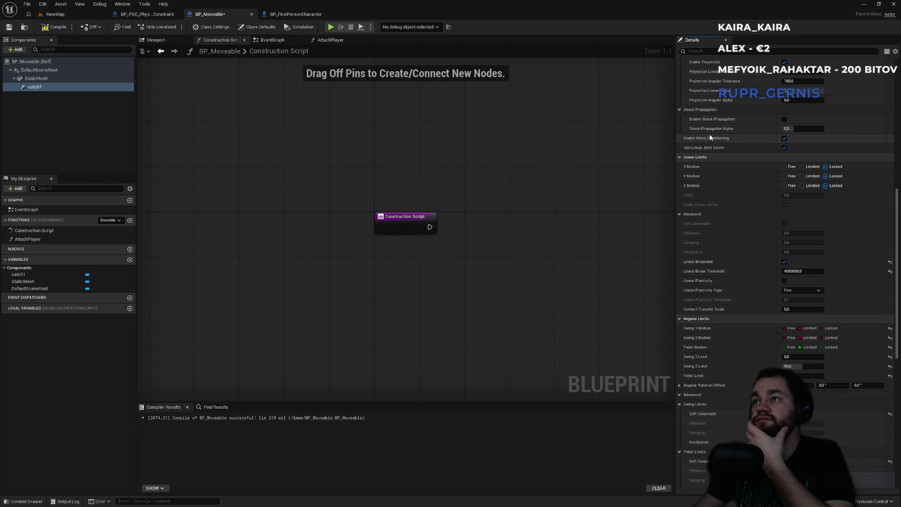
{"action": "left_click", "coordinate": [783, 139]}
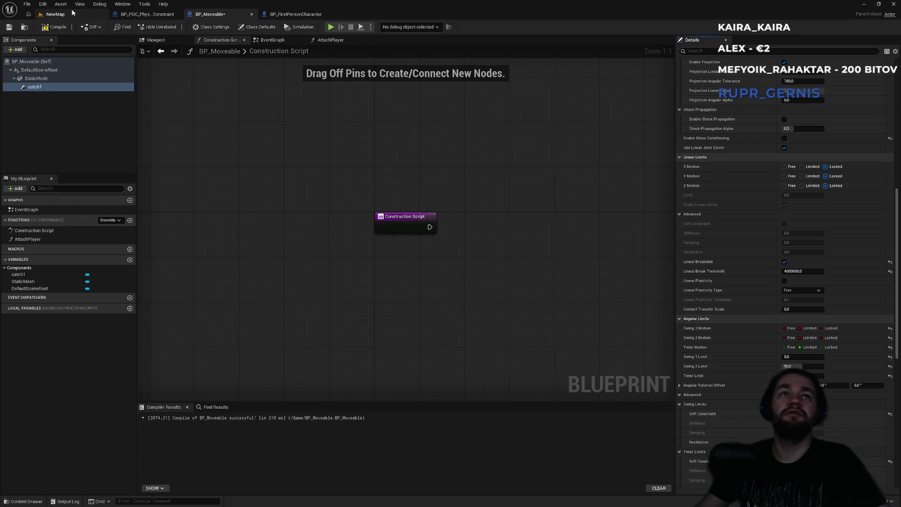
Play-test grabbing and flinging the brown box, then bring up BP_POC_PhysicsConstraint.
{"action": "left_click", "coordinate": [73, 12]}
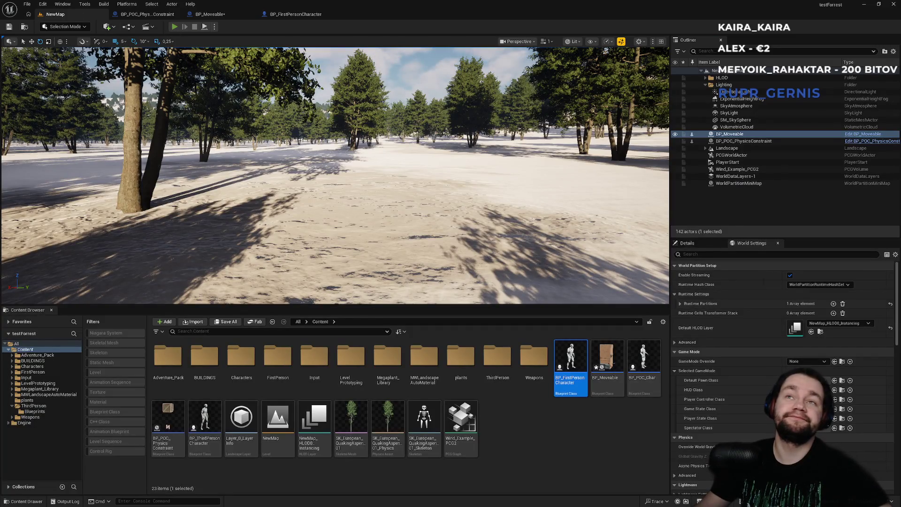
{"action": "key", "text": "alt+p"}
{"action": "key", "text": "w"}
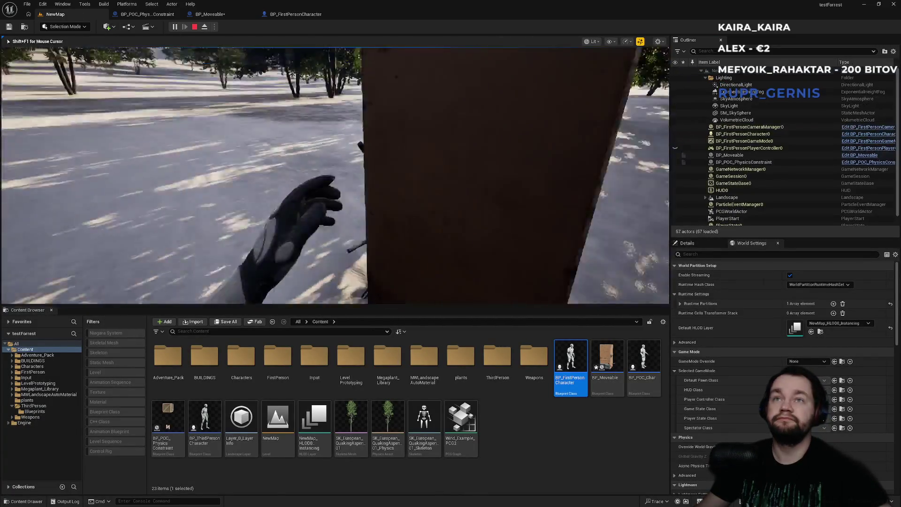
{"action": "left_click", "coordinate": [335, 175]}
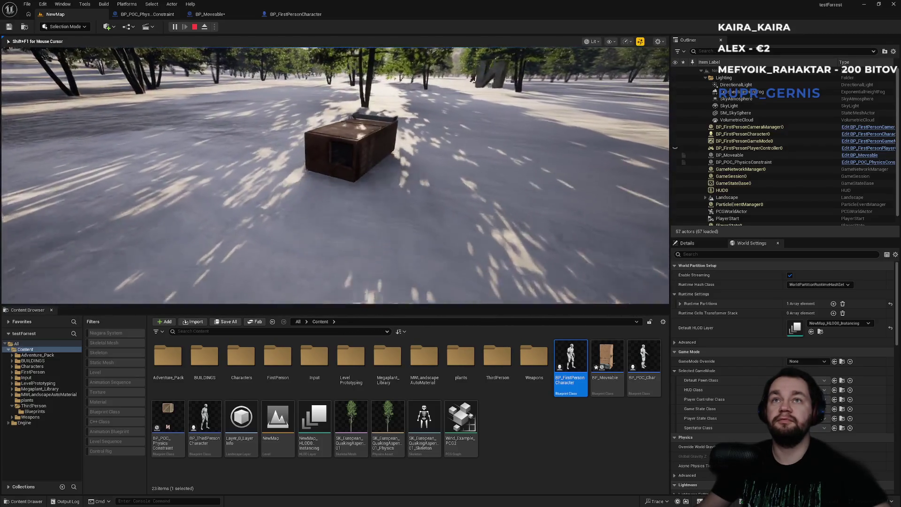
{"action": "key", "text": "s"}
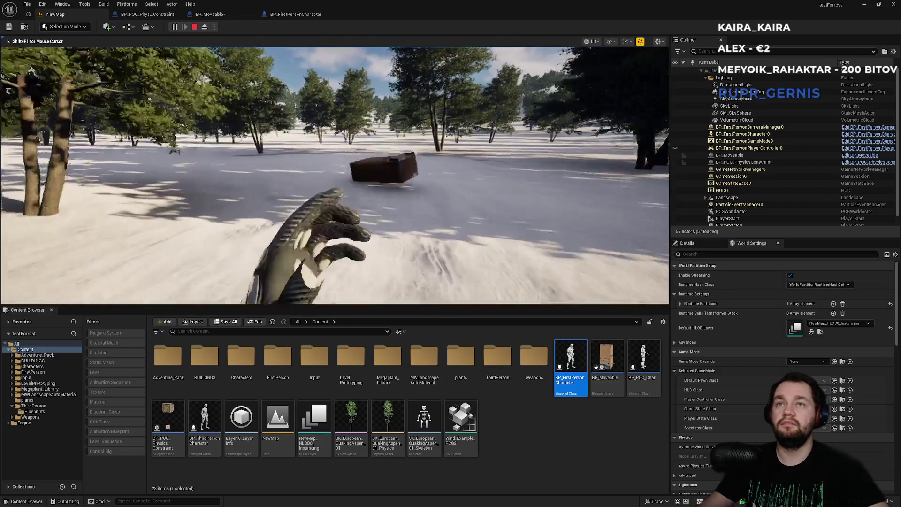
{"action": "key", "text": "Escape"}
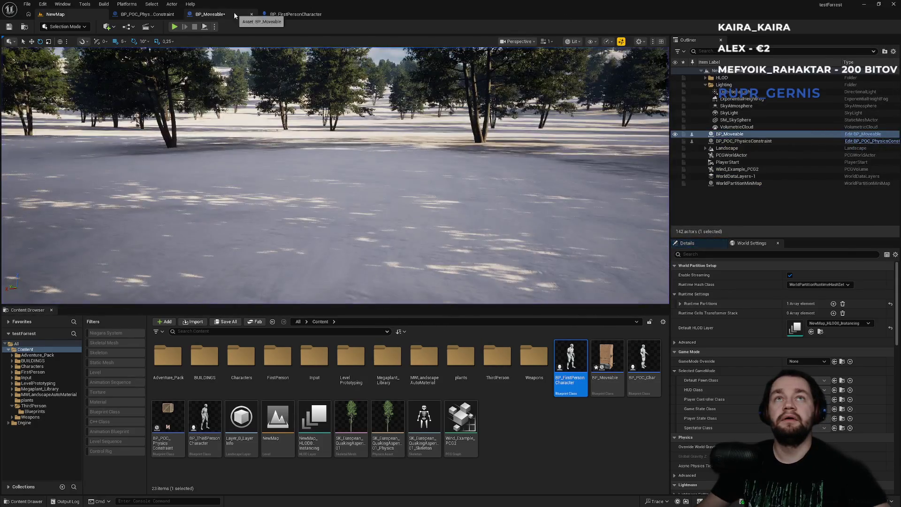
{"action": "left_click", "coordinate": [210, 14]}
{"action": "left_click", "coordinate": [143, 15]}
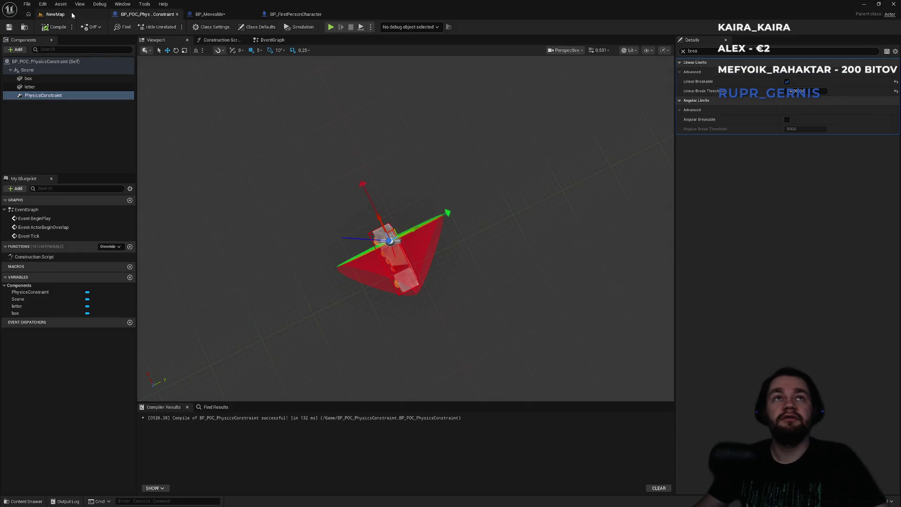
Play-test walking the character to the wooden box, then return to BP_Moveable.
{"action": "left_click", "coordinate": [56, 14]}
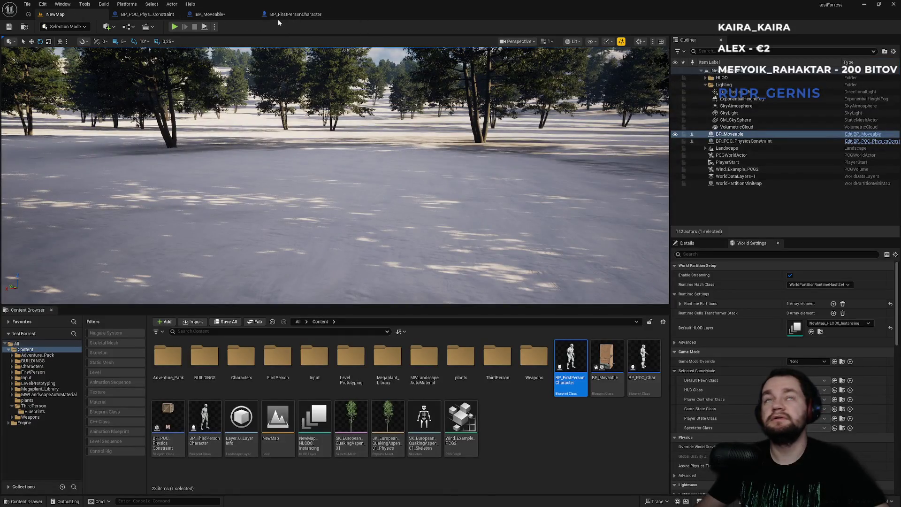
{"action": "left_click", "coordinate": [175, 27]}
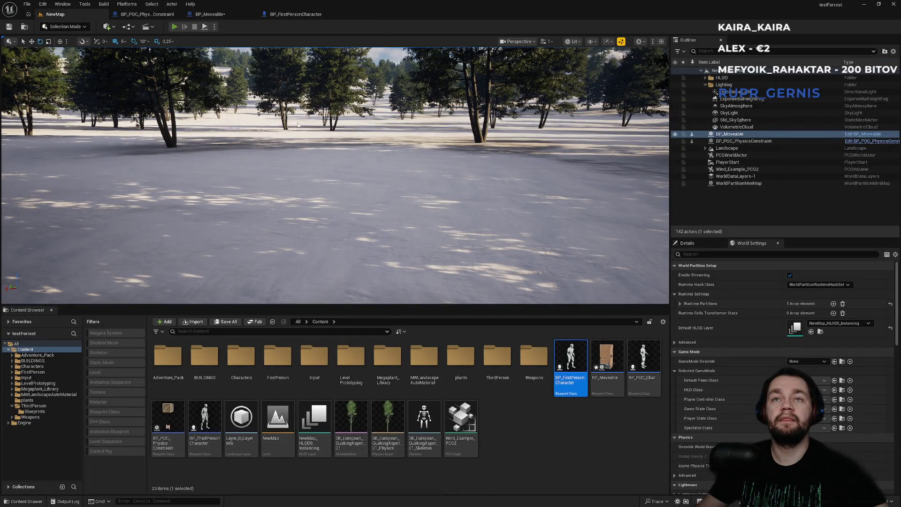
{"action": "key", "text": "w"}
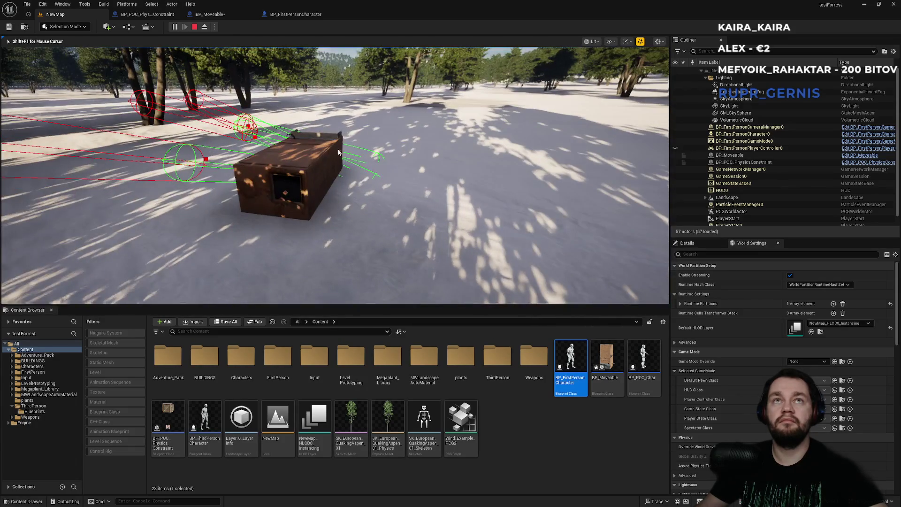
{"action": "key", "text": "Escape"}
{"action": "left_click", "coordinate": [151, 15]}
{"action": "left_click", "coordinate": [223, 15]}
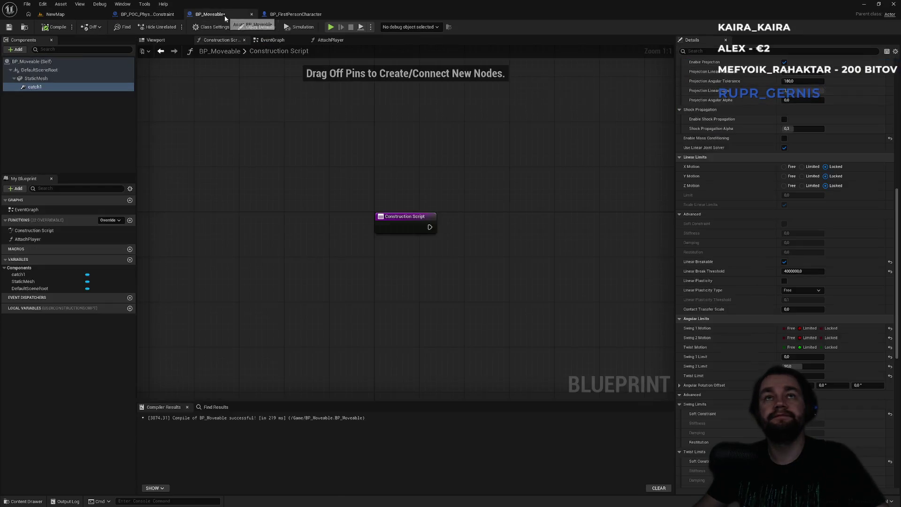
Inspect the StaticMesh physics settings and the catch1 constraint settings in BP_Moveable.
{"action": "scroll", "coordinate": [759, 173], "scroll_direction": "up", "scroll_amount": 12}
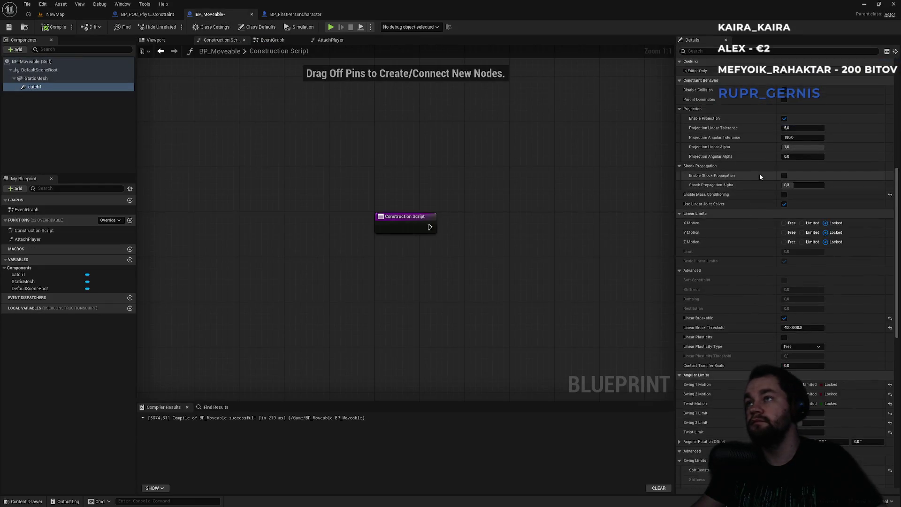
{"action": "scroll", "coordinate": [769, 192], "scroll_direction": "down", "scroll_amount": 3}
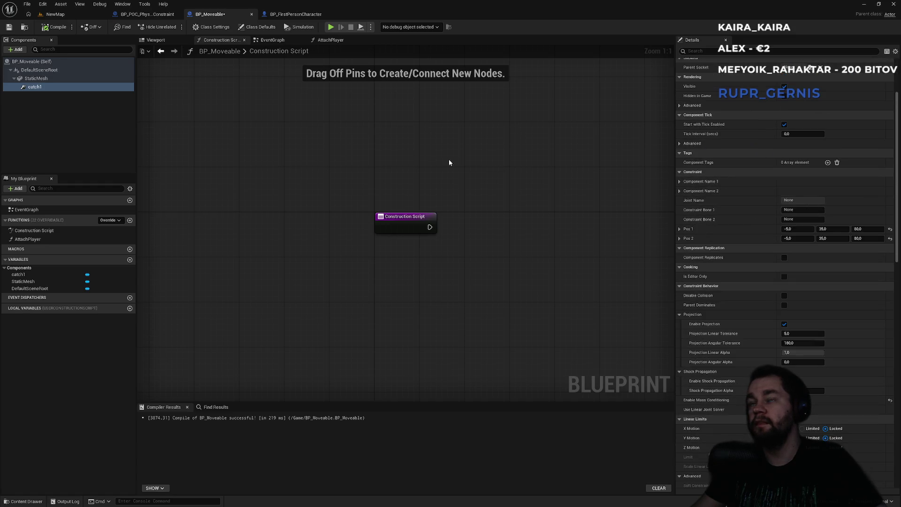
{"action": "left_click", "coordinate": [36, 79]}
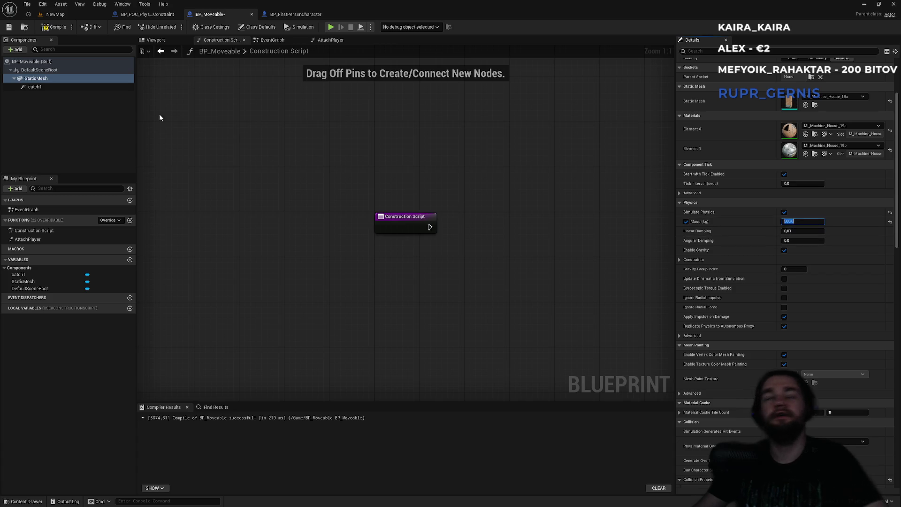
{"action": "left_click", "coordinate": [45, 90]}
{"action": "scroll", "coordinate": [782, 319], "scroll_direction": "down", "scroll_amount": 5}
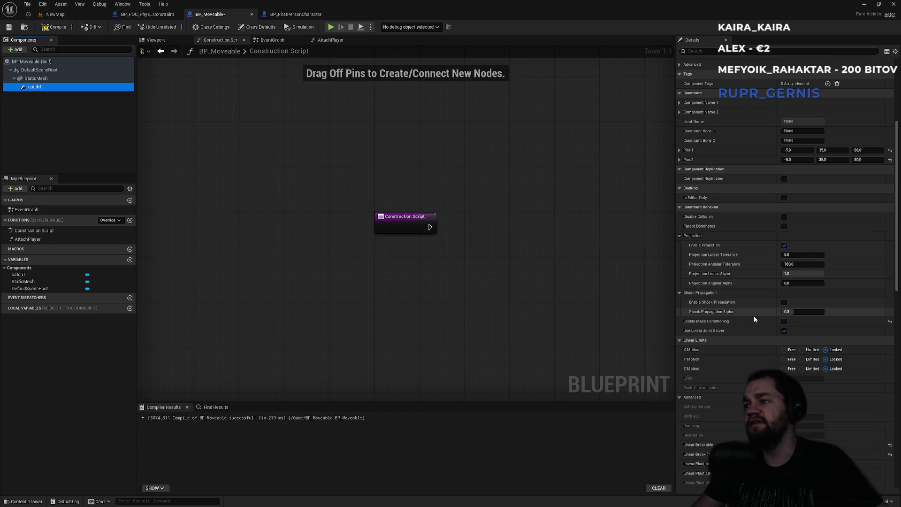
{"action": "scroll", "coordinate": [754, 317], "scroll_direction": "down", "scroll_amount": 3}
{"action": "scroll", "coordinate": [770, 326], "scroll_direction": "down", "scroll_amount": 3}
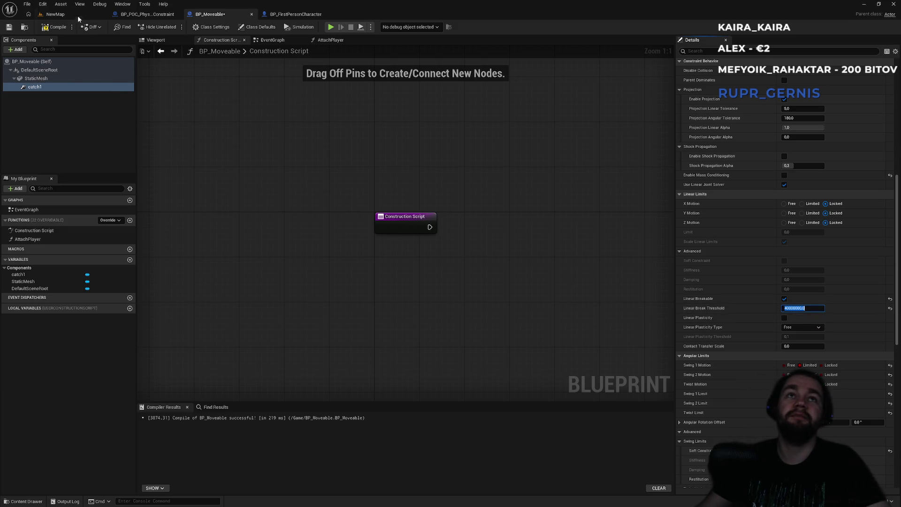
Play-test picking up and throwing the box with E, then return to BP_Moveable.
{"action": "left_click", "coordinate": [55, 14]}
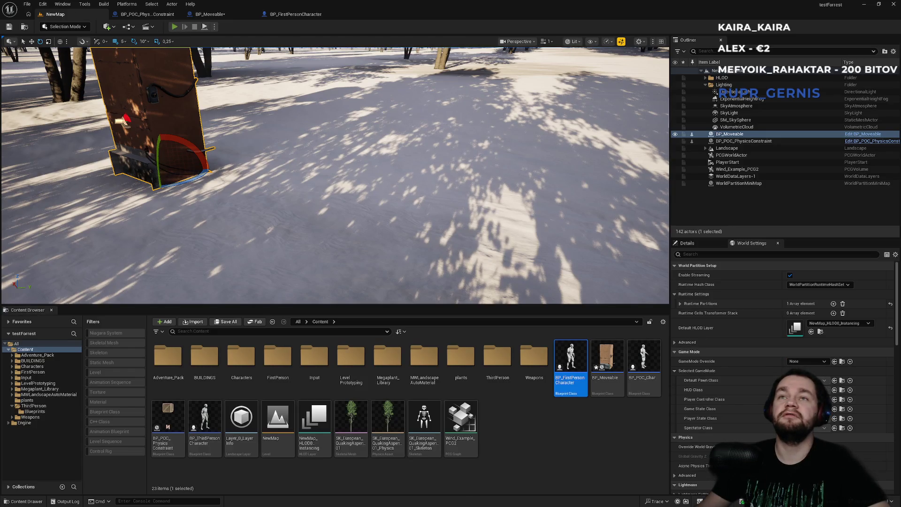
{"action": "key", "text": "alt+p"}
{"action": "key", "text": "w"}
{"action": "key", "text": "w"}
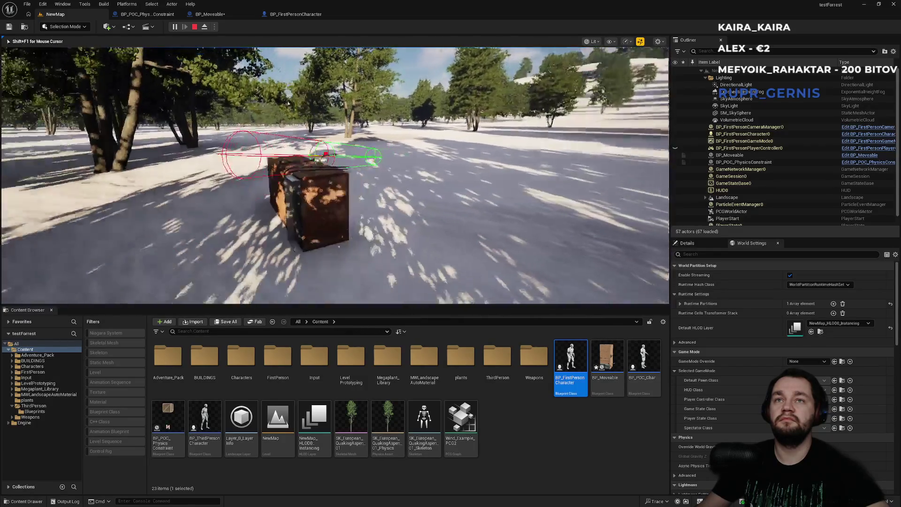
{"action": "key", "text": "e"}
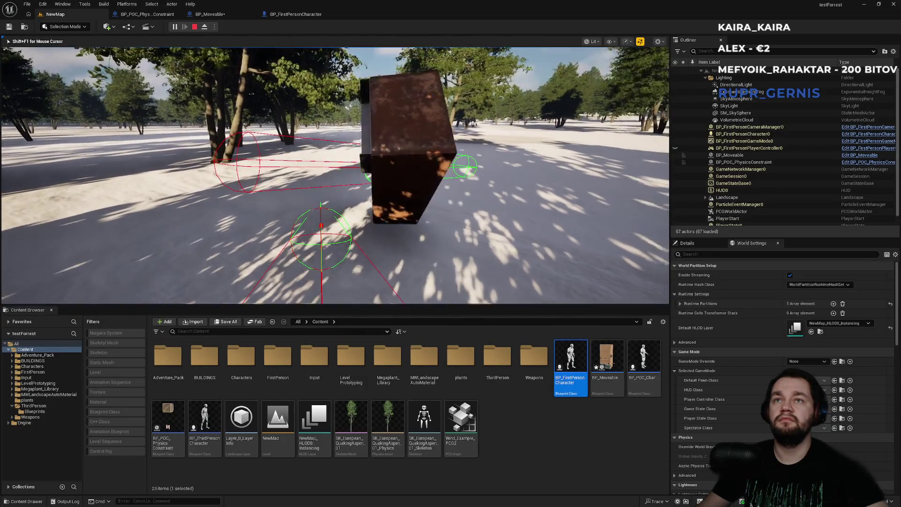
{"action": "key", "text": "e"}
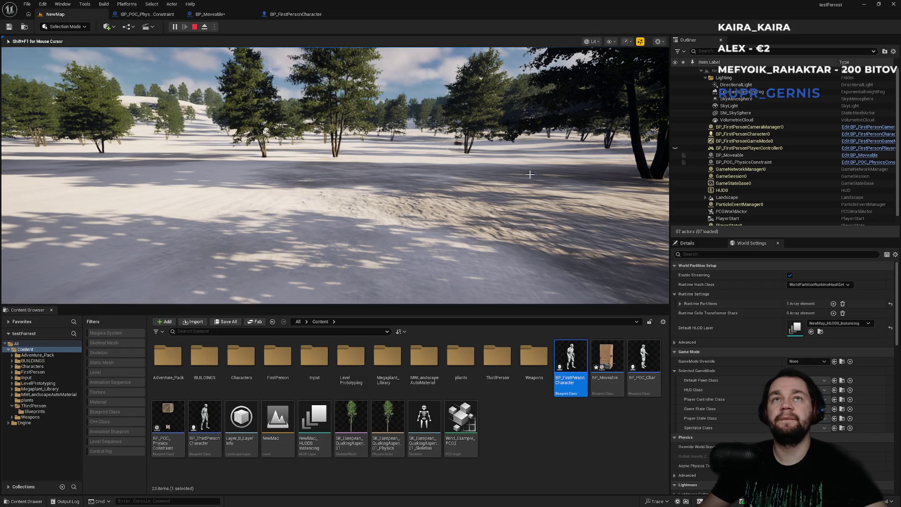
{"action": "key", "text": "Escape"}
{"action": "left_click", "coordinate": [305, 14]}
{"action": "left_click", "coordinate": [211, 14]}
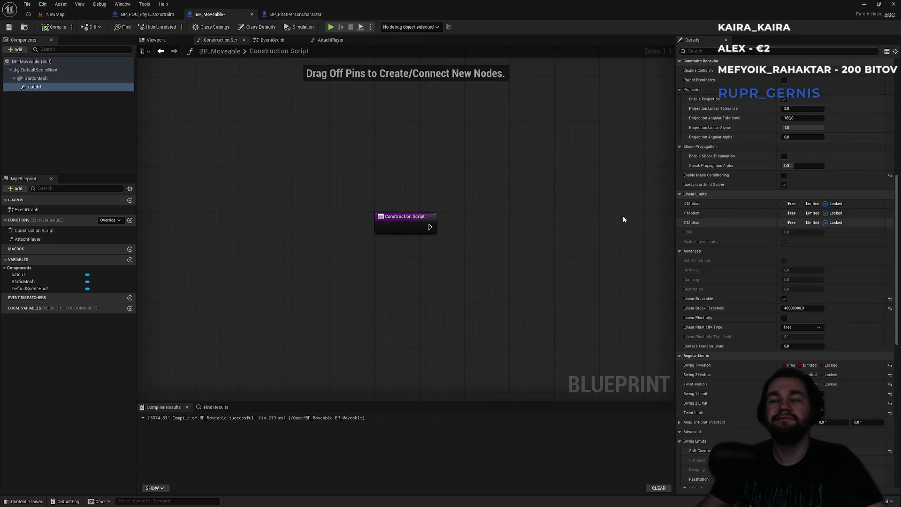
Check the StaticMesh lock settings and turn off Apply Impulse on Damage.
{"action": "left_click", "coordinate": [36, 78]}
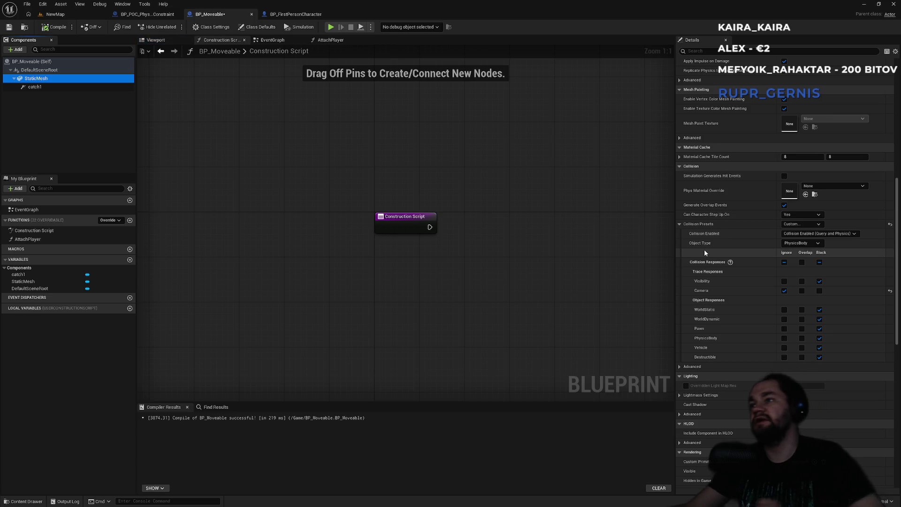
{"action": "scroll", "coordinate": [704, 249], "scroll_direction": "down", "scroll_amount": 4}
{"action": "scroll", "coordinate": [712, 269], "scroll_direction": "down", "scroll_amount": 2}
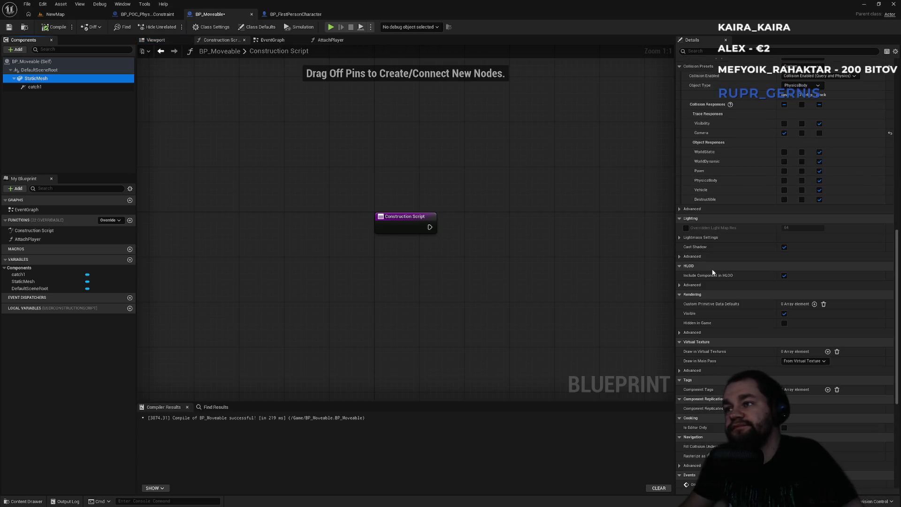
{"action": "scroll", "coordinate": [711, 269], "scroll_direction": "up", "scroll_amount": 10}
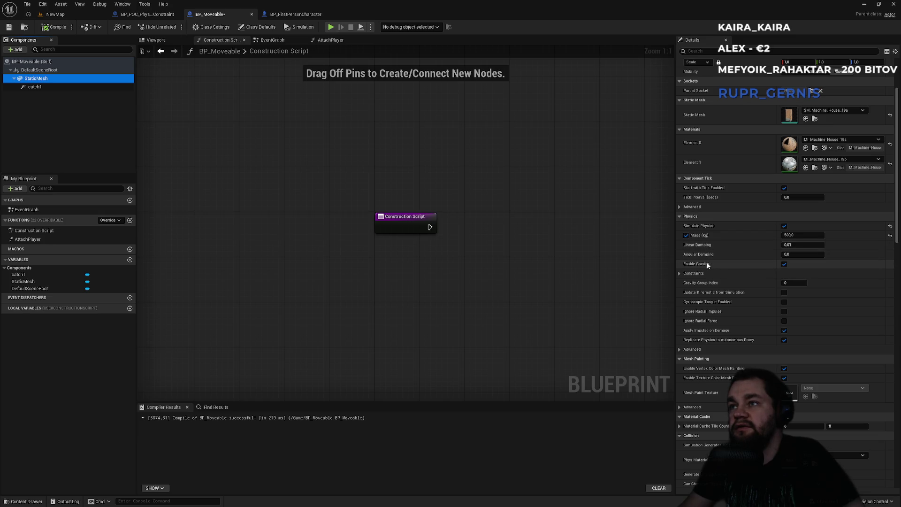
{"action": "left_click", "coordinate": [679, 273]}
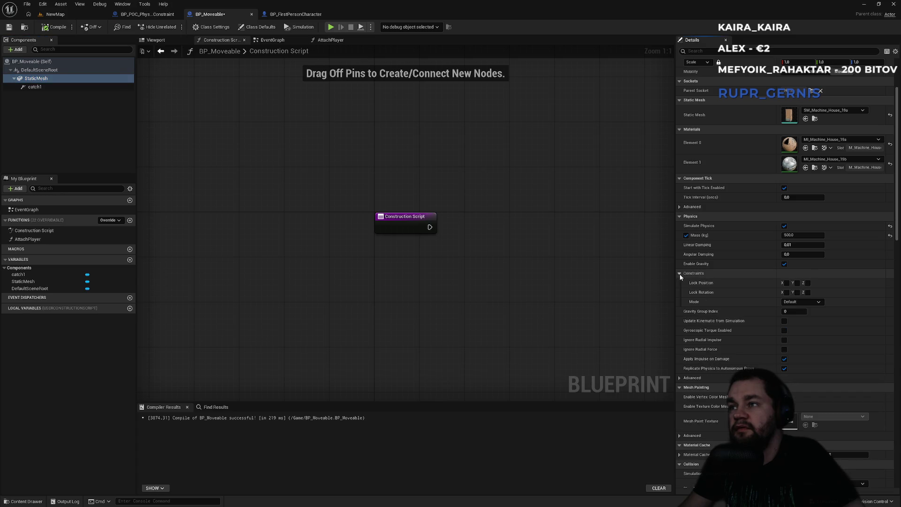
{"action": "left_click", "coordinate": [811, 303]}
{"action": "left_click", "coordinate": [811, 302]}
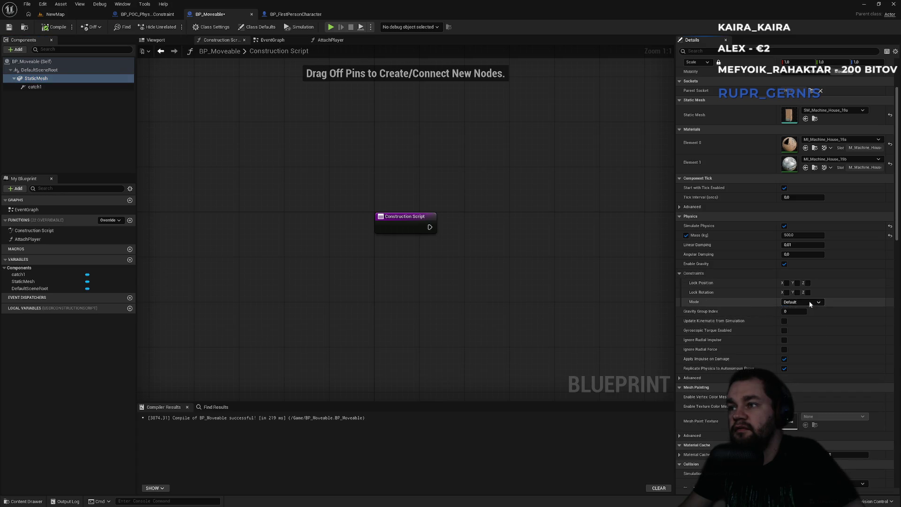
{"action": "left_click", "coordinate": [680, 275]}
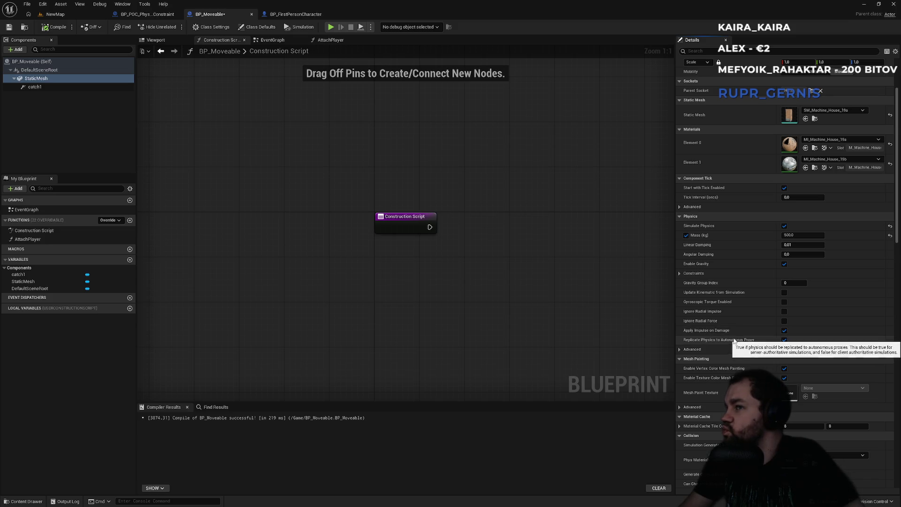
{"action": "left_click", "coordinate": [785, 331]}
Set the box's Linear Damping to 500 and start a NewMap playtest.
{"action": "left_click", "coordinate": [683, 349]}
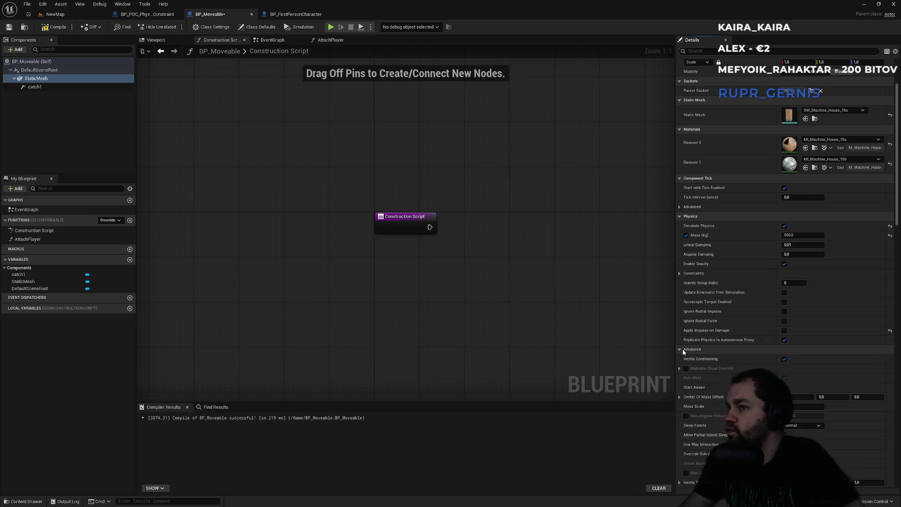
{"action": "scroll", "coordinate": [697, 357], "scroll_direction": "down", "scroll_amount": 3}
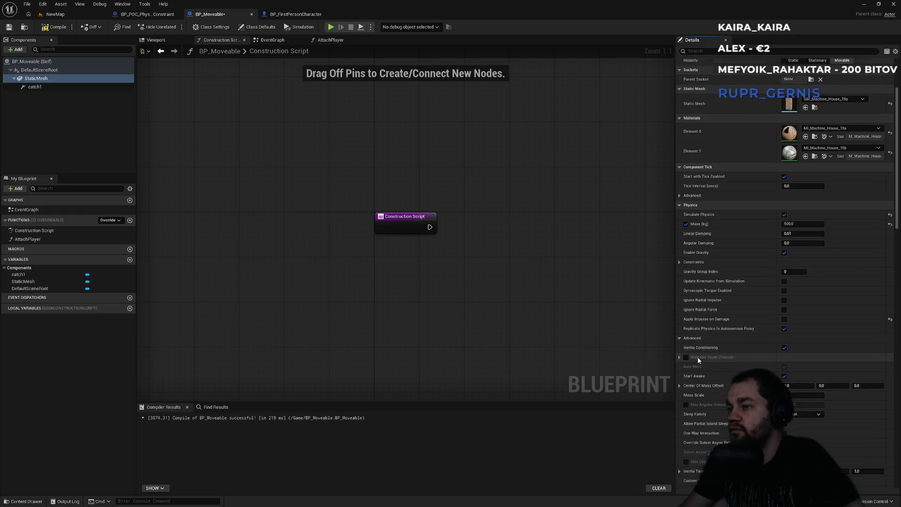
{"action": "scroll", "coordinate": [707, 345], "scroll_direction": "down", "scroll_amount": 2}
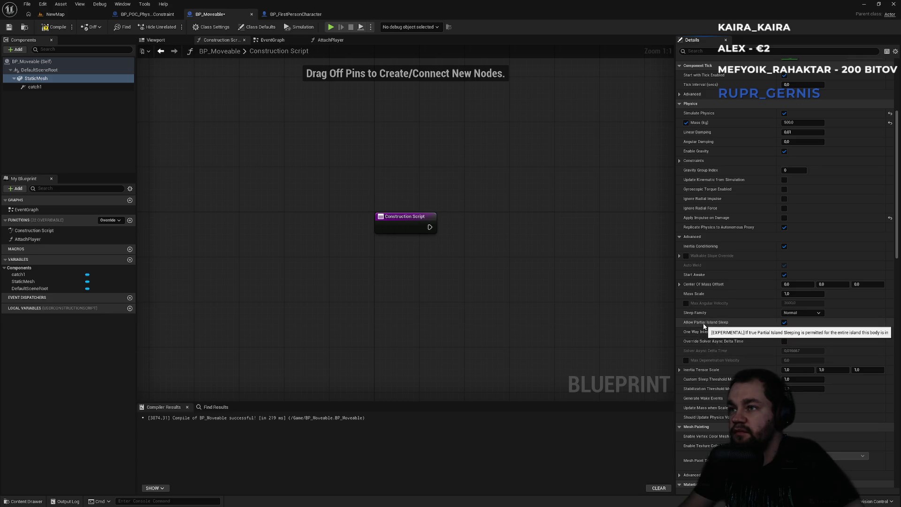
{"action": "left_click", "coordinate": [679, 237]}
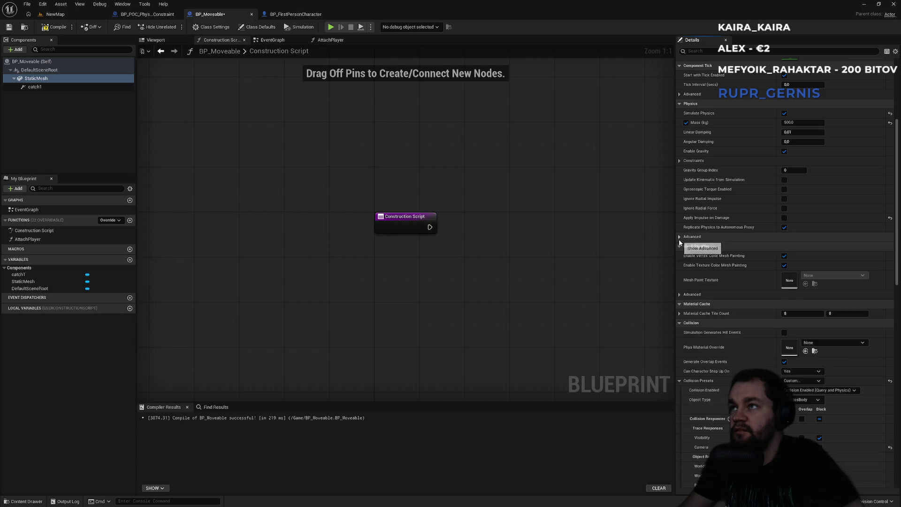
{"action": "scroll", "coordinate": [697, 263], "scroll_direction": "up", "scroll_amount": 4}
{"action": "left_click", "coordinate": [801, 235]}
{"action": "type", "text": "0"}
{"action": "key", "text": "Return"}
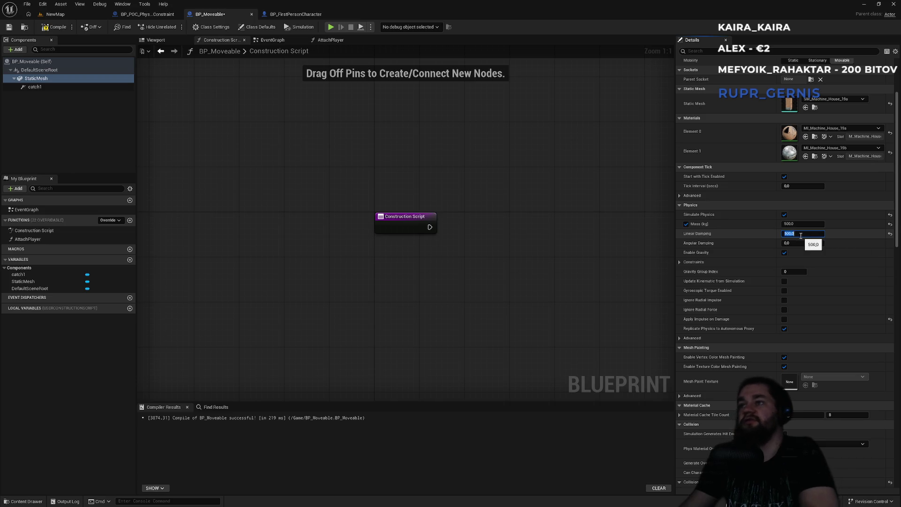
{"action": "left_click", "coordinate": [83, 16]}
{"action": "key", "text": "alt+p"}
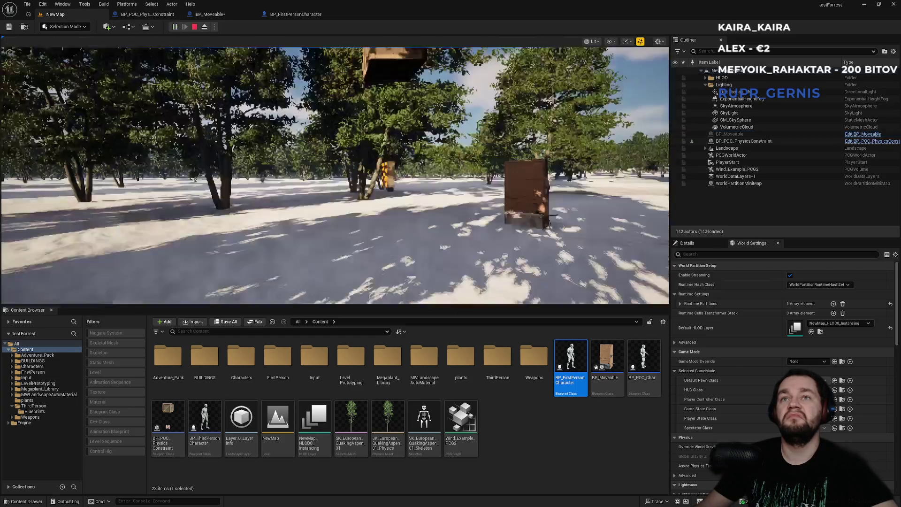
Walk to the heavily damped box, stop playing, and show BP_FirstPersonCharacter's event graph.
{"action": "key", "text": "w"}
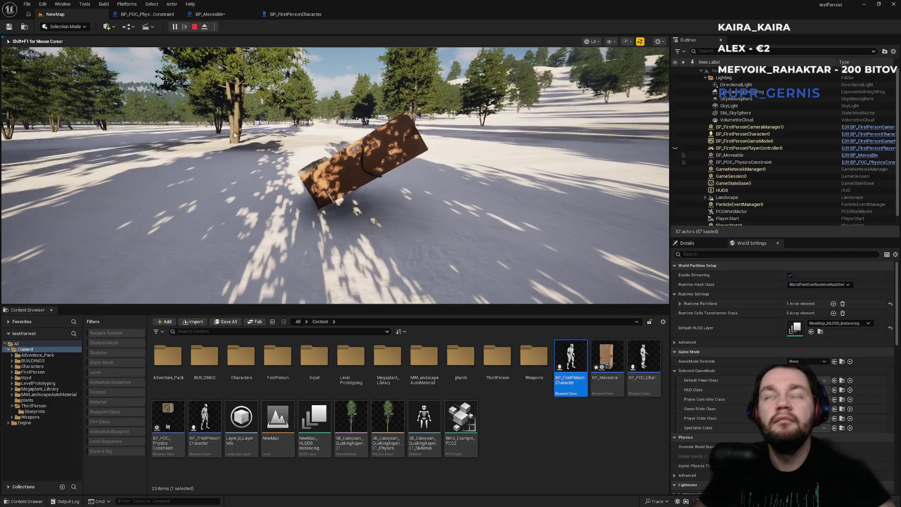
{"action": "key", "text": "Escape"}
{"action": "left_click", "coordinate": [290, 15]}
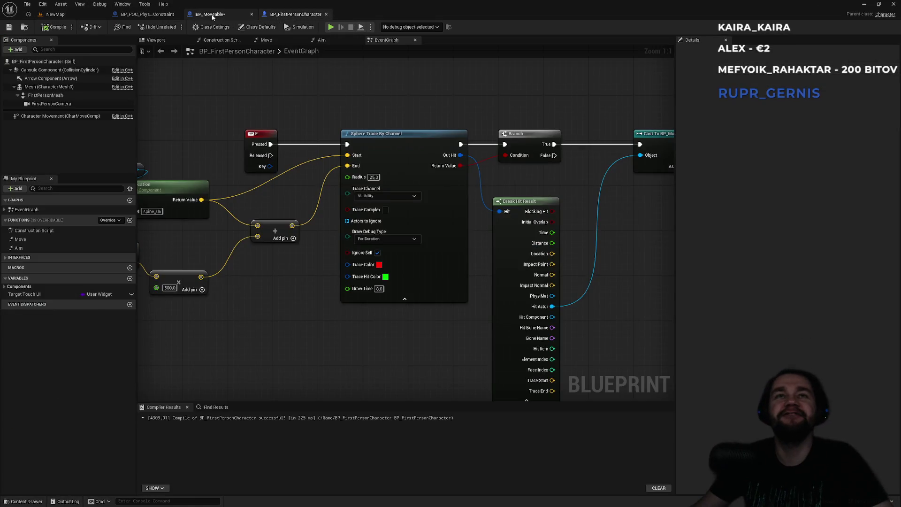
Set the box's Linear Damping to 1.0 and Angular Damping to 5 in BP_Moveable.
{"action": "left_click", "coordinate": [210, 14]}
{"action": "left_click", "coordinate": [157, 15]}
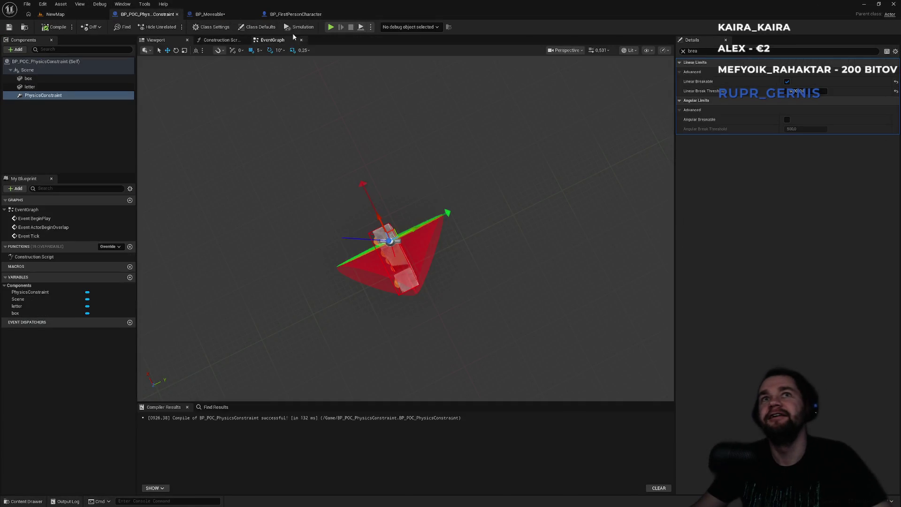
{"action": "left_click", "coordinate": [305, 15]}
{"action": "left_click", "coordinate": [216, 15]}
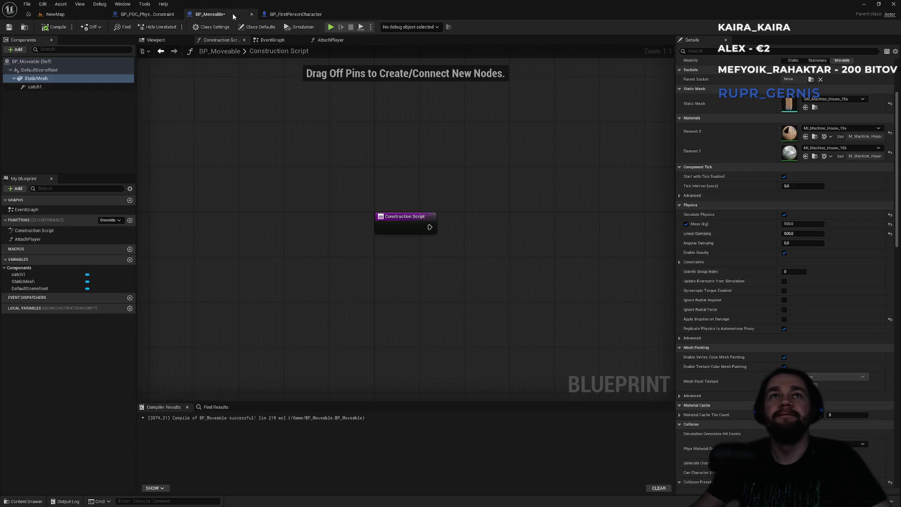
{"action": "left_click", "coordinate": [289, 15]}
{"action": "left_click", "coordinate": [222, 16]}
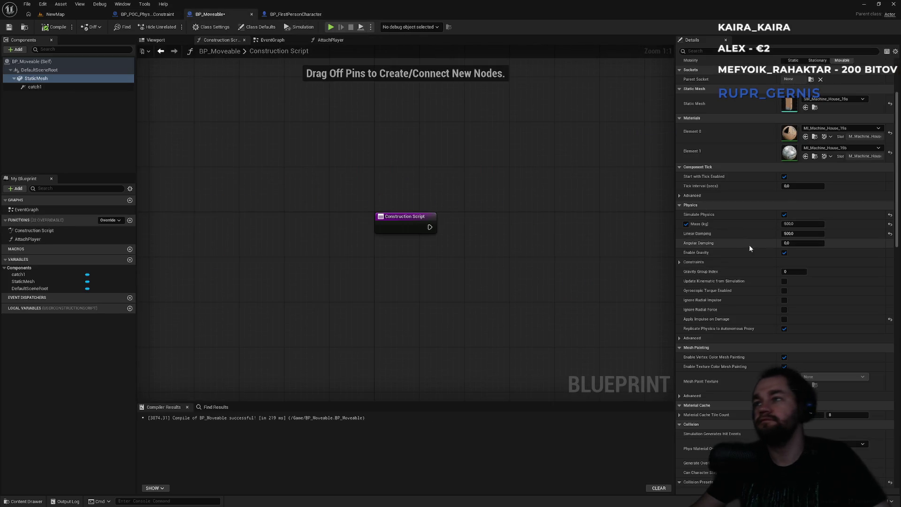
{"action": "left_click", "coordinate": [794, 233]}
{"action": "type", "text": "1"}
{"action": "key", "text": "Return"}
{"action": "left_click", "coordinate": [795, 243]}
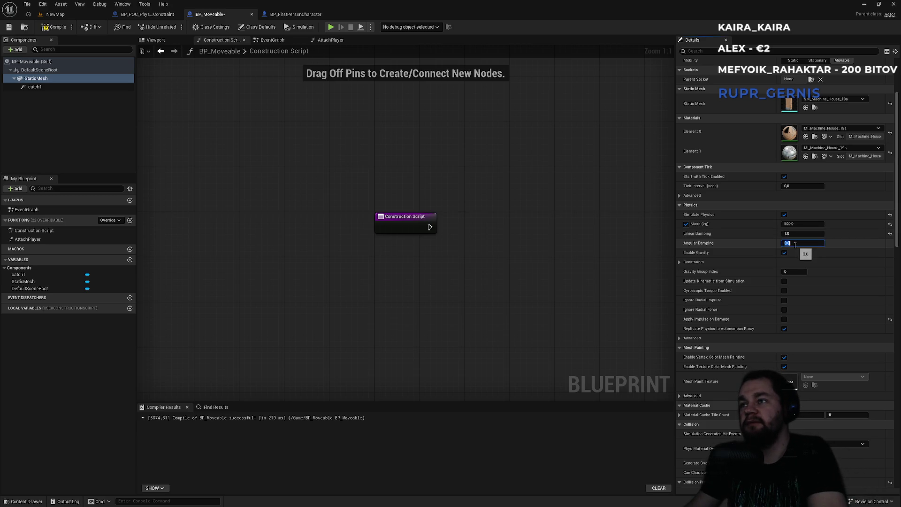
{"action": "type", "text": "5"}
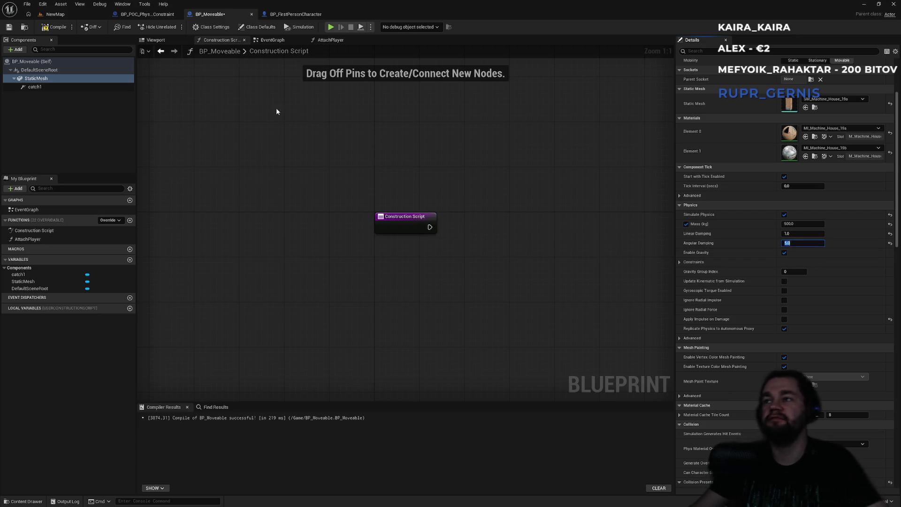
Play-test grabbing and throwing the box in NewMap, then stop.
{"action": "left_click", "coordinate": [55, 14]}
{"action": "left_click", "coordinate": [174, 27]}
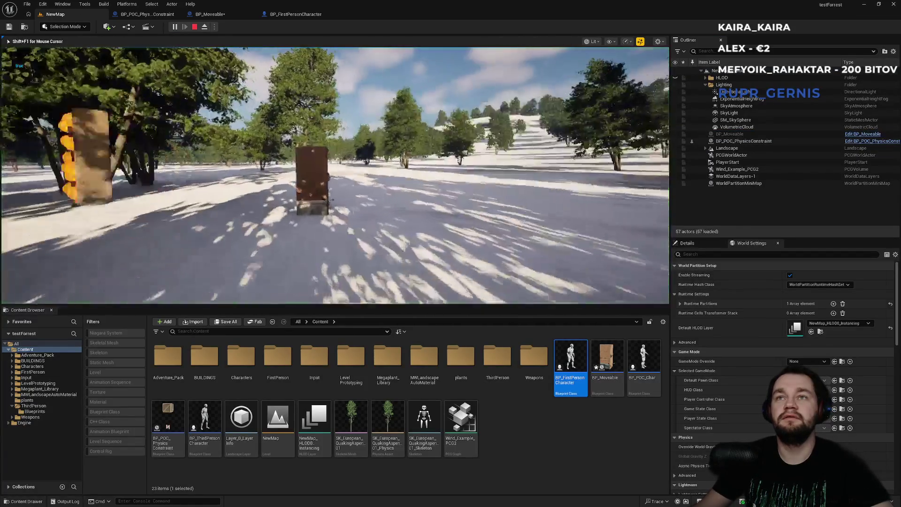
{"action": "key", "text": "w"}
{"action": "left_click", "coordinate": [335, 175]}
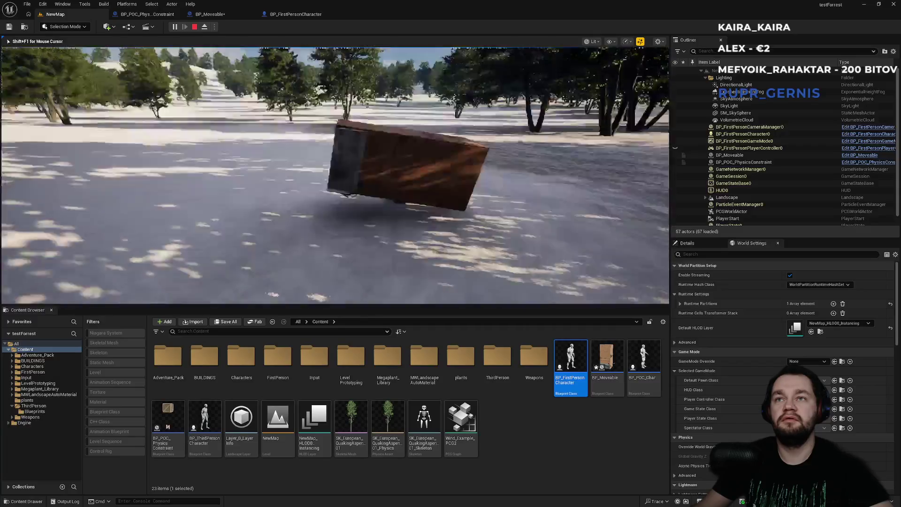
{"action": "left_click", "coordinate": [335, 175]}
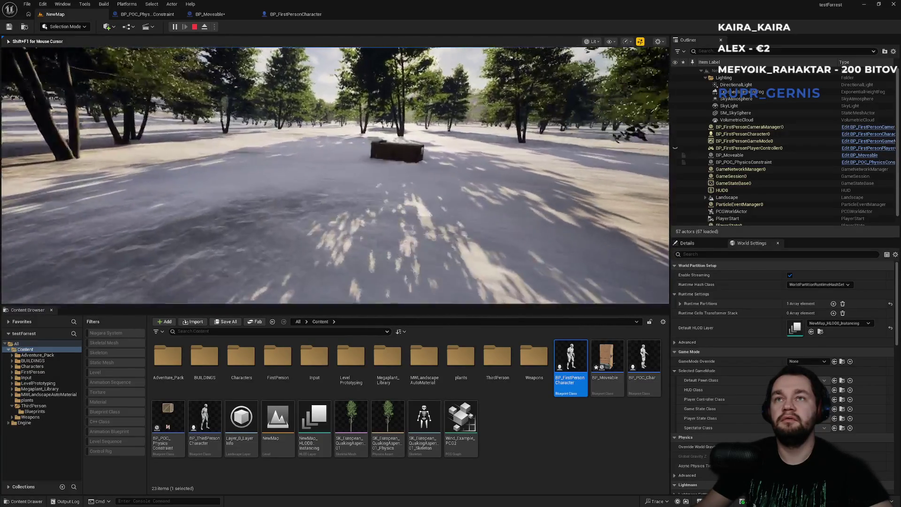
{"action": "key", "text": "w"}
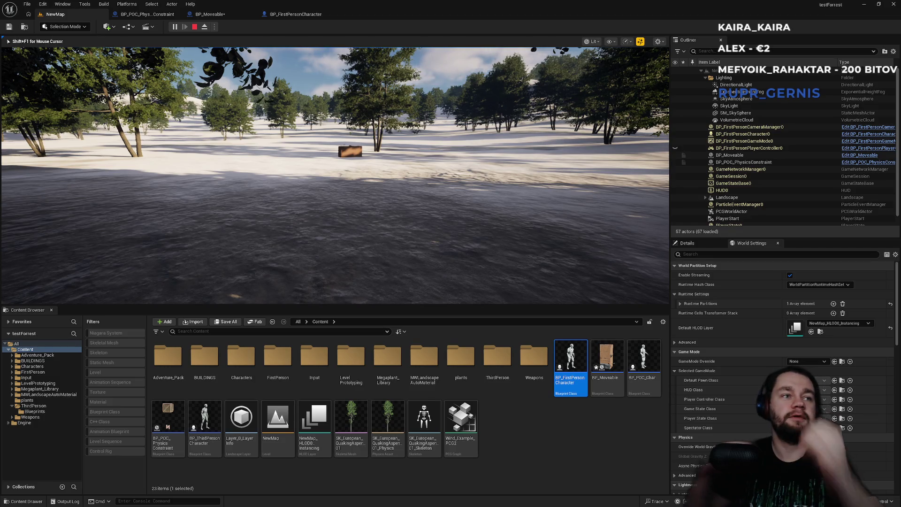
{"action": "key", "text": "Escape"}
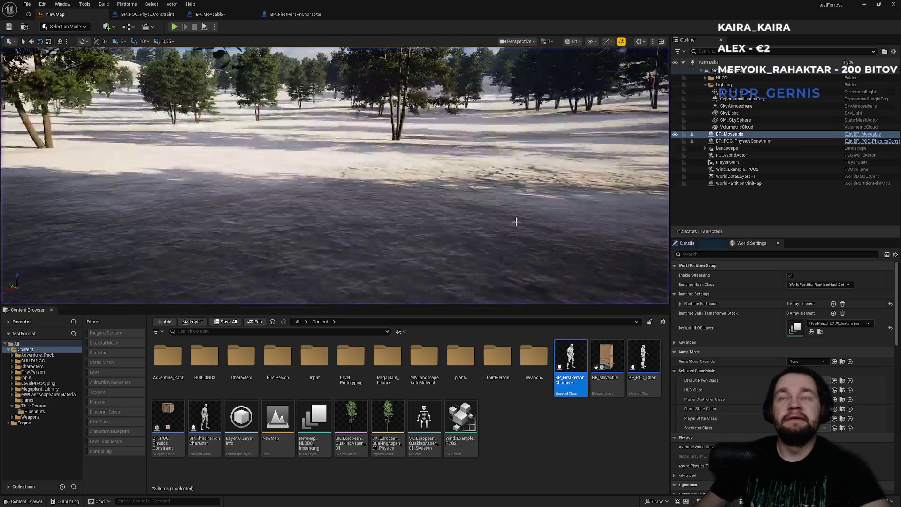
Check the cast and Attach Player nodes in BP_FirstPersonCharacter's graph, then go back to BP_Moveable.
{"action": "left_click", "coordinate": [295, 14]}
{"action": "left_click", "coordinate": [235, 18]}
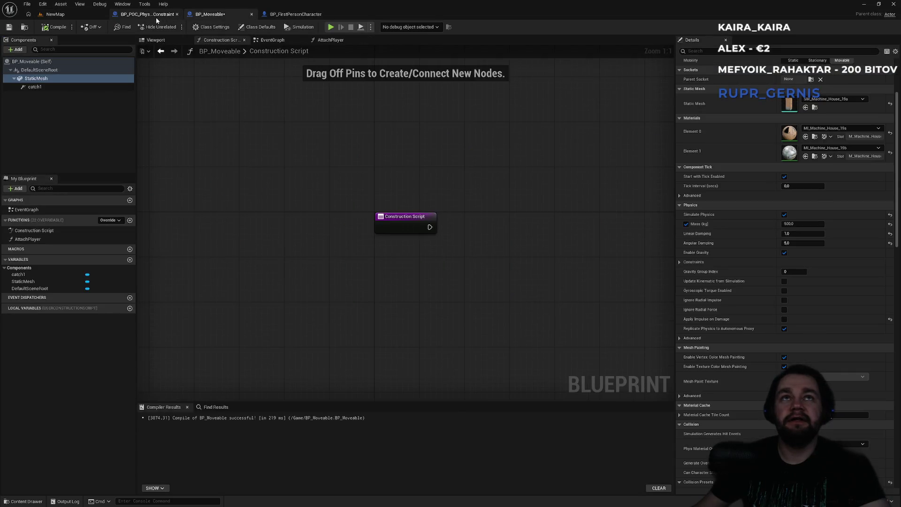
{"action": "left_click", "coordinate": [146, 14]}
{"action": "left_click", "coordinate": [280, 15]}
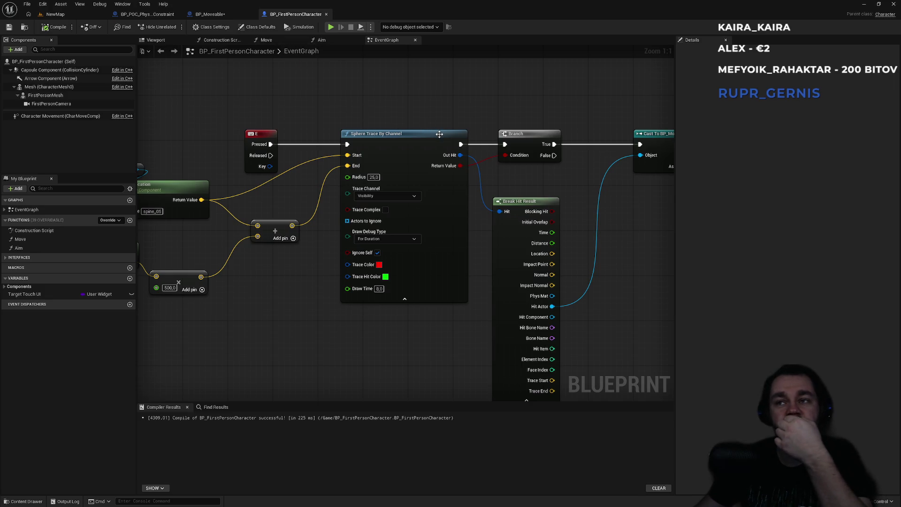
{"action": "left_click_drag", "start_coordinate": [546, 178], "coordinate": [415, 188]}
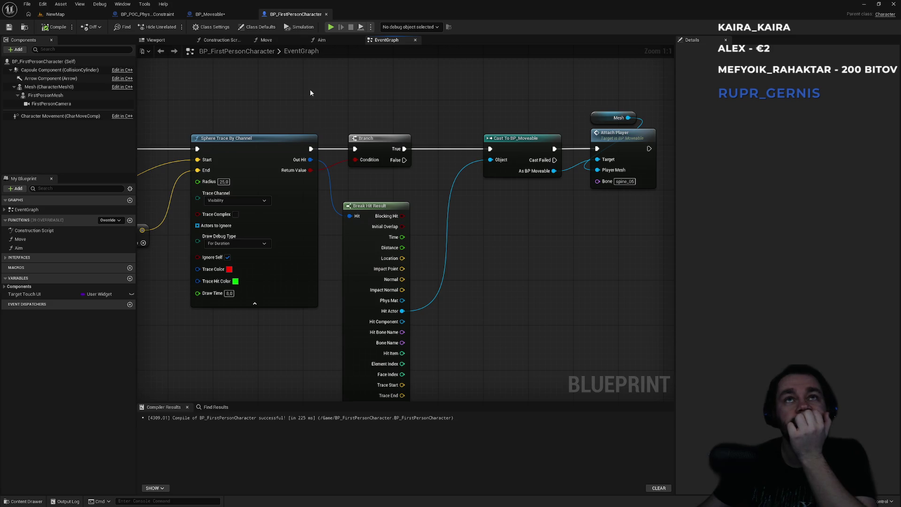
{"action": "left_click", "coordinate": [206, 14]}
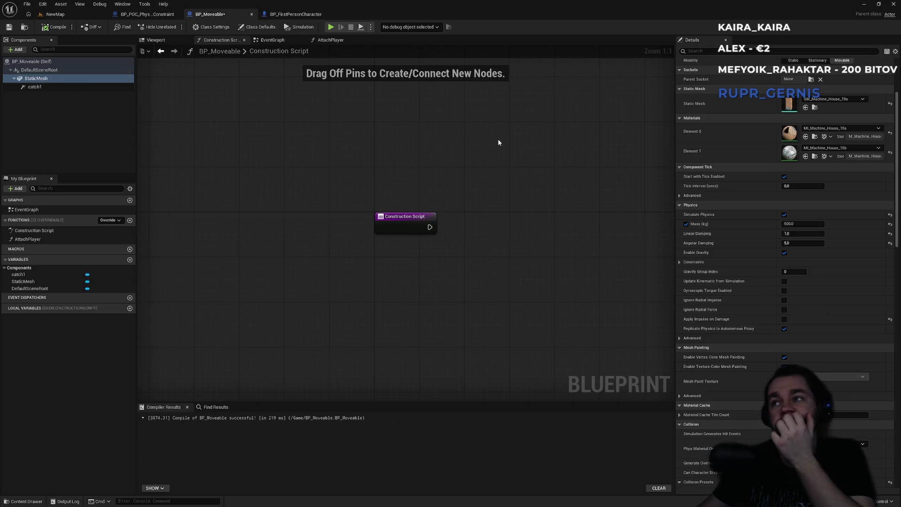